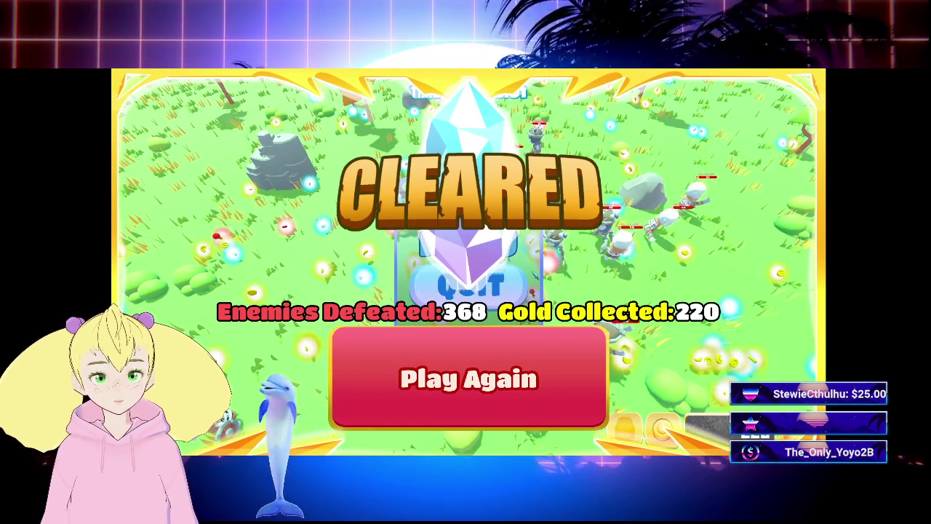
Leave the cleared results screen, confirm the closed-alpha code, and switch back to the Godot editor
click(510, 378)
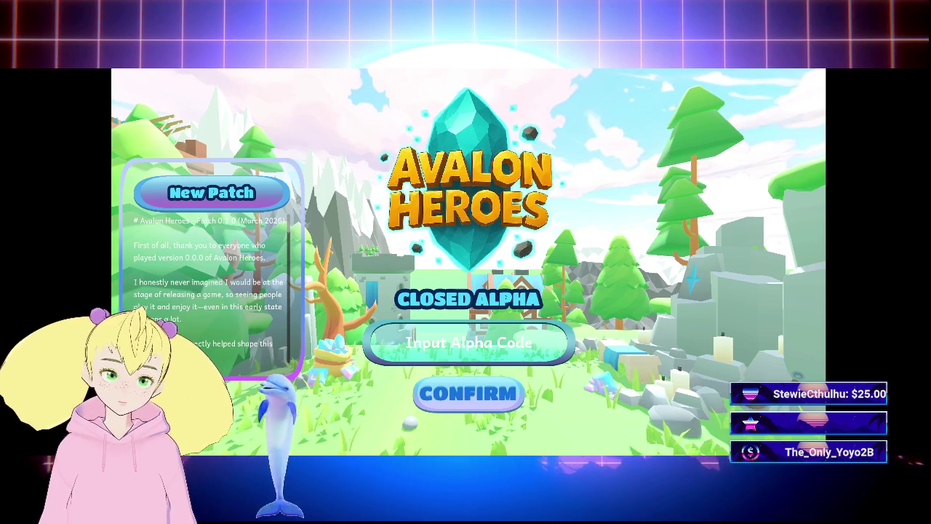
scroll(211, 284, down, 5)
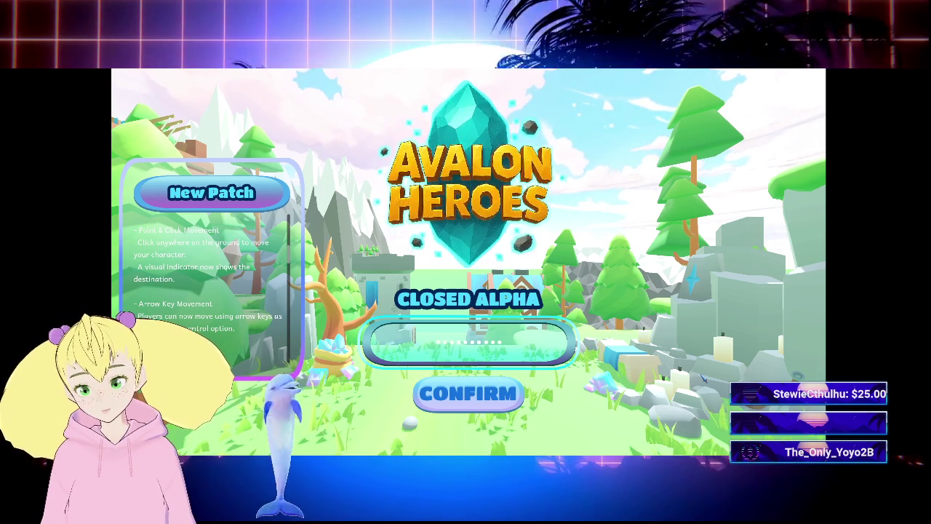
key(Return)
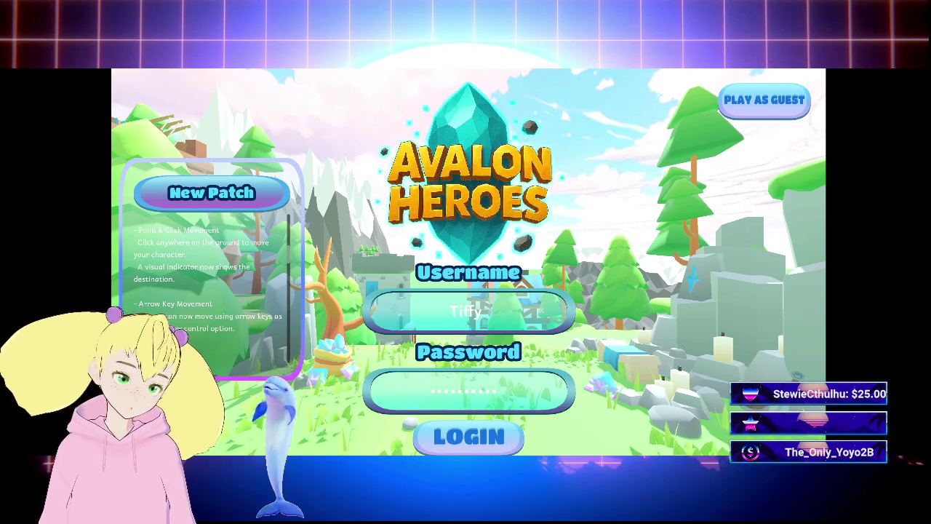
key(alt+Tab)
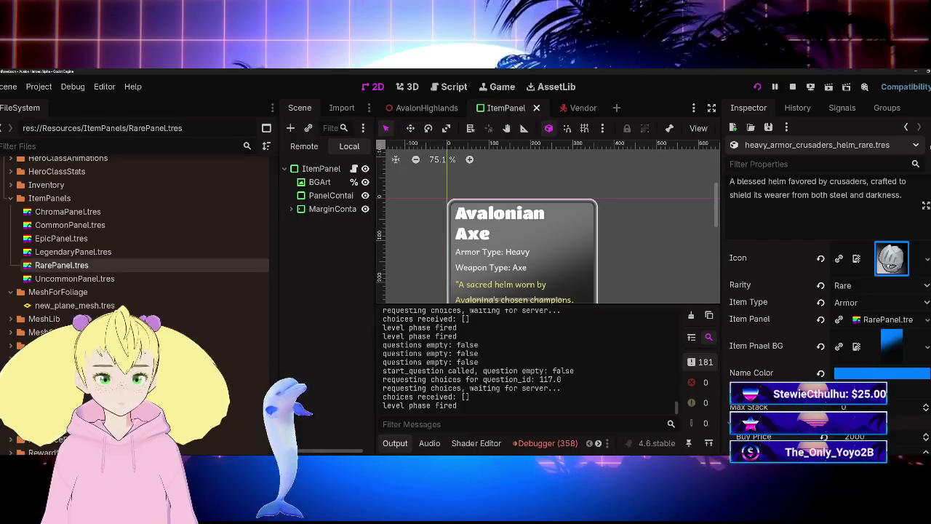
Relaunch the game with F5 and submit the pasted alpha access code
key(F5)
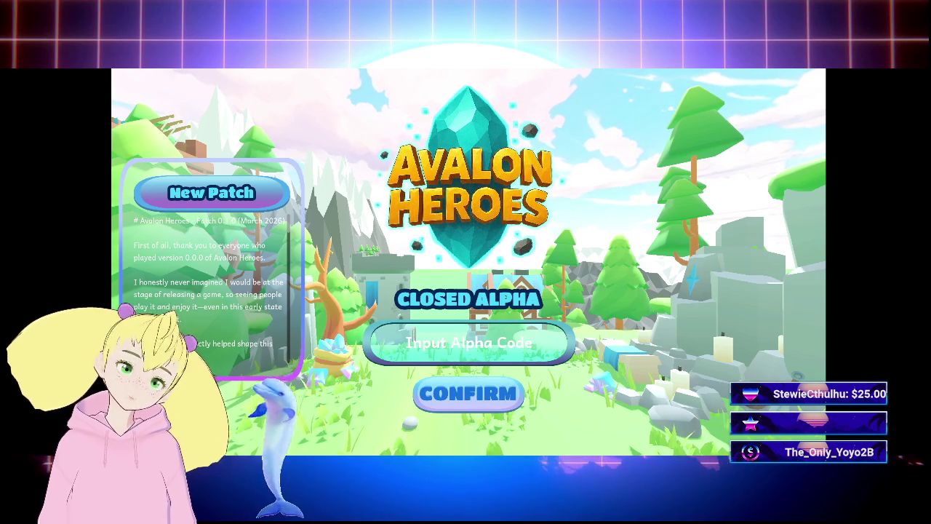
click(469, 342)
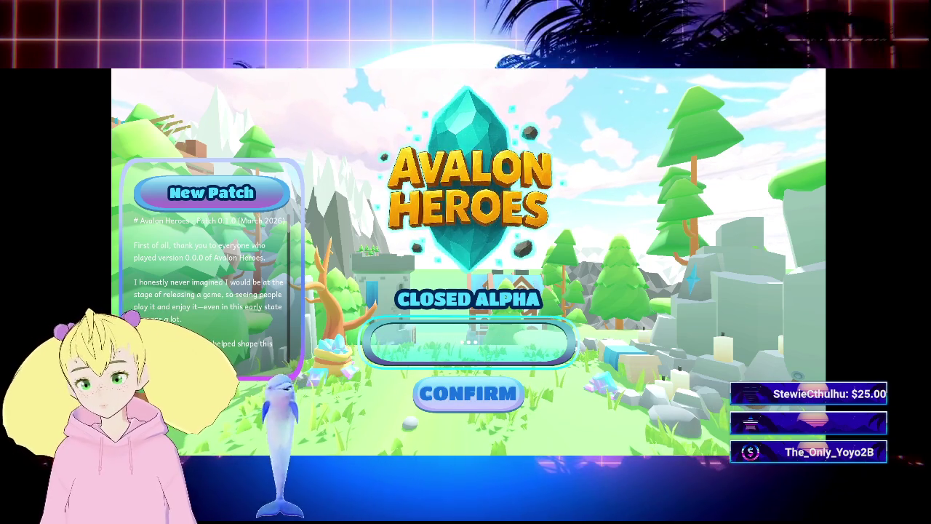
key(ctrl+v)
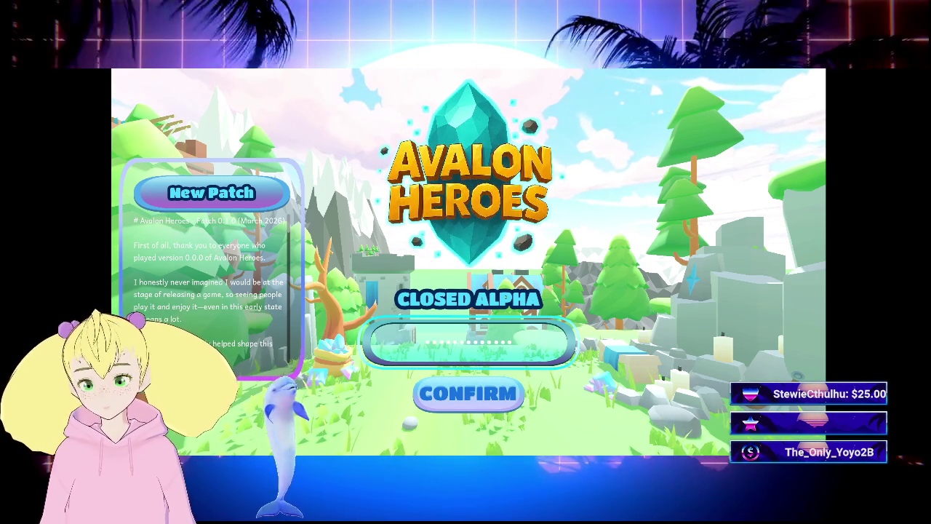
key(Return)
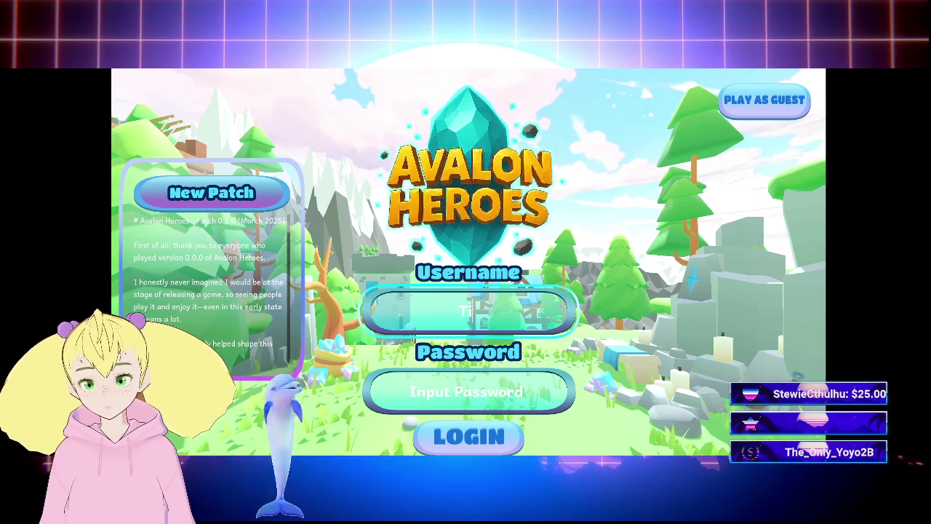
Enter the account password, log in to the hero selection screen, and return to Godot
key(ctrl+v)
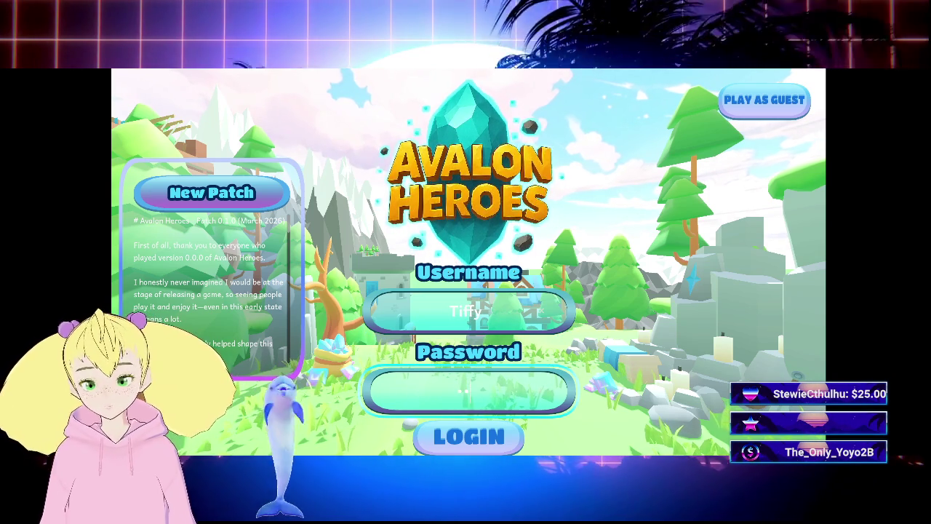
text(abcd)
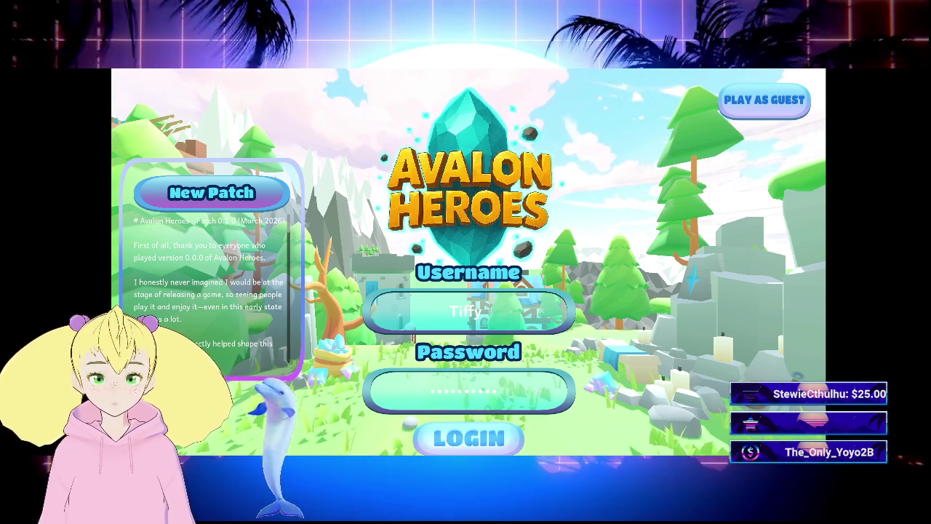
key(Return)
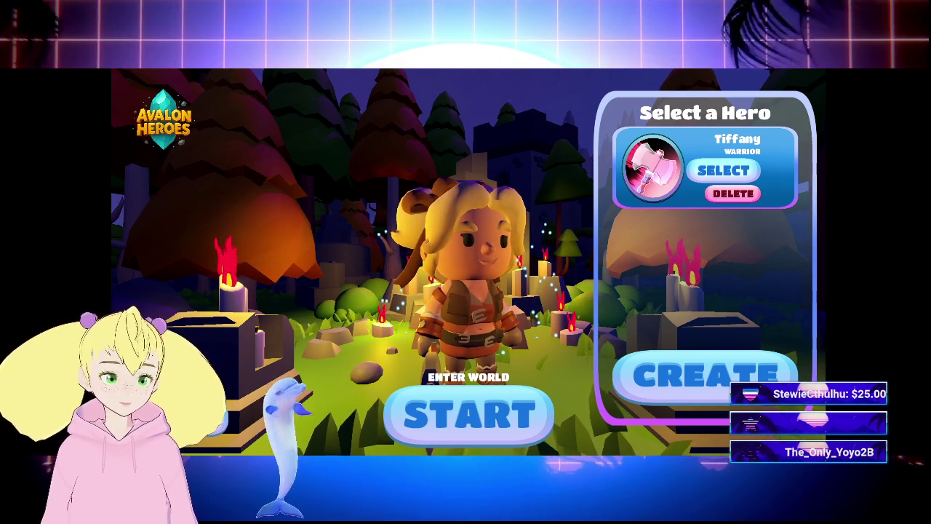
key(alt+Tab)
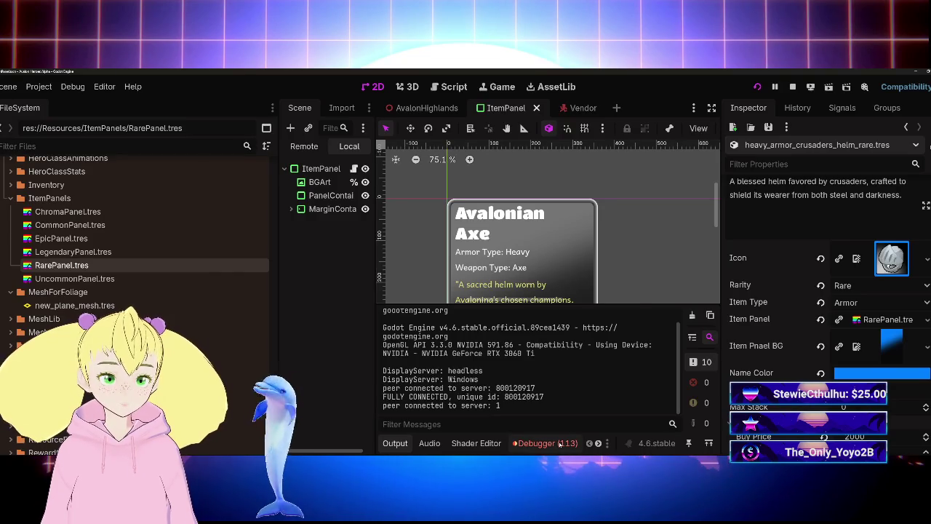
Clear the Debugger's Errors list and collapse the bottom panel to reveal the rare Avalonian Axe card
click(559, 443)
click(692, 323)
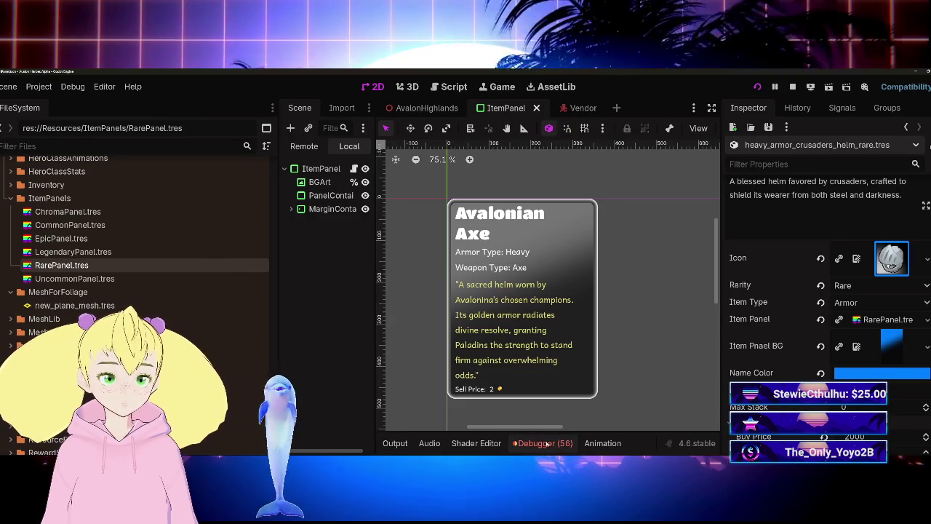
click(525, 444)
click(525, 444)
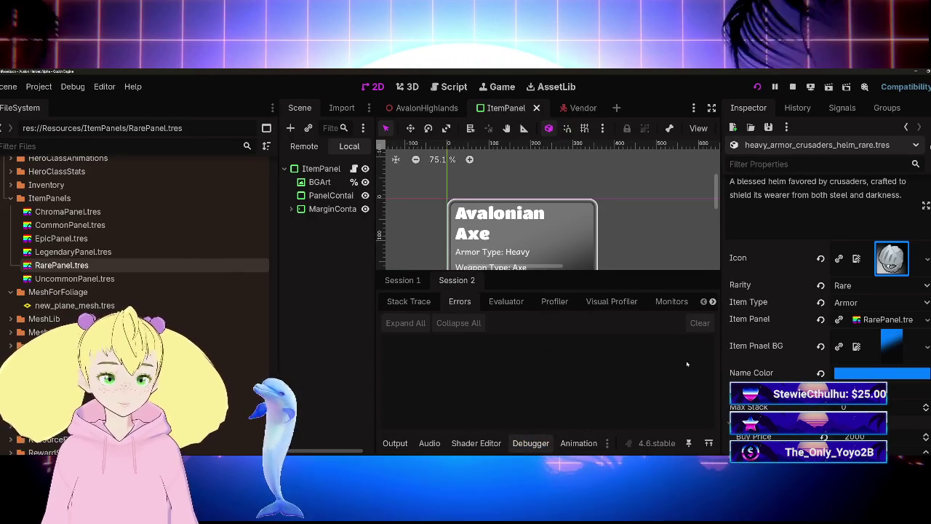
click(551, 445)
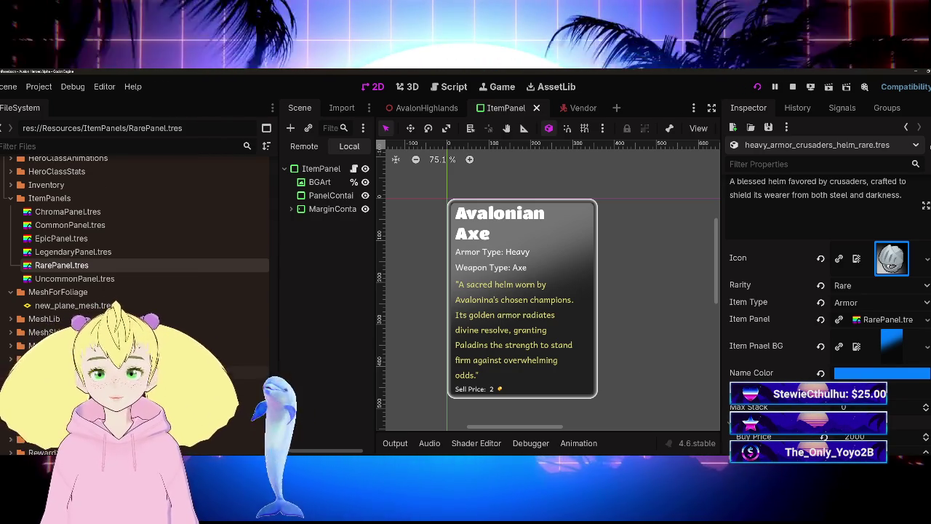
Expand the UserInterface folder under Scenes in FileSystem and pan the session end screen into view
scroll(131, 255, down, 10)
scroll(131, 255, up, 5)
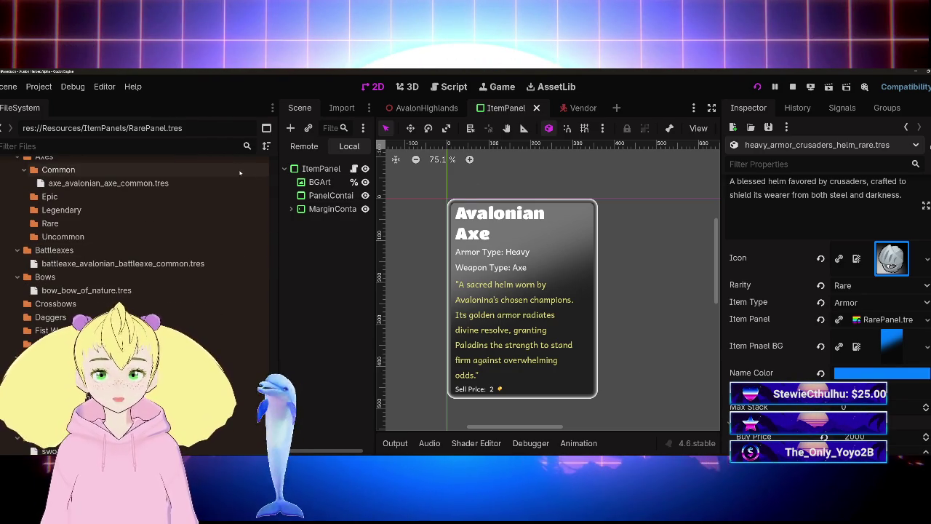
scroll(131, 255, up, 15)
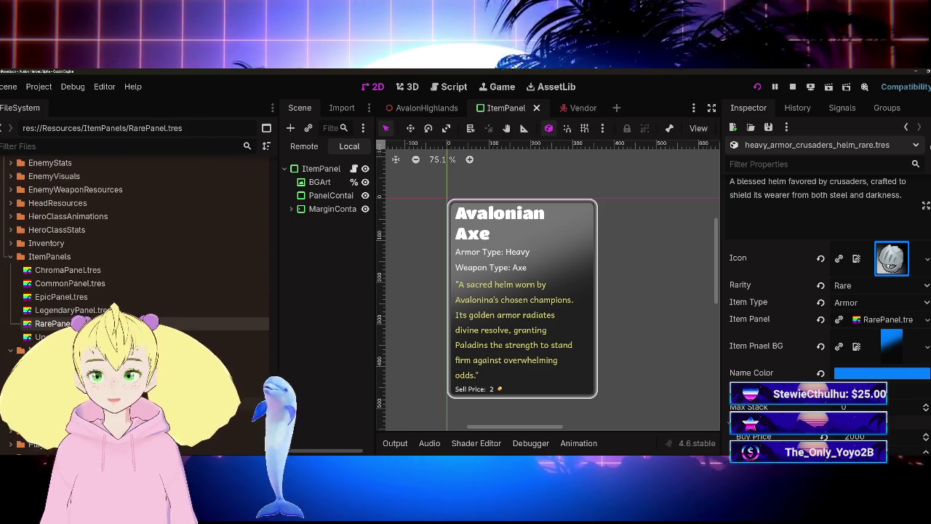
scroll(225, 178, up, 5)
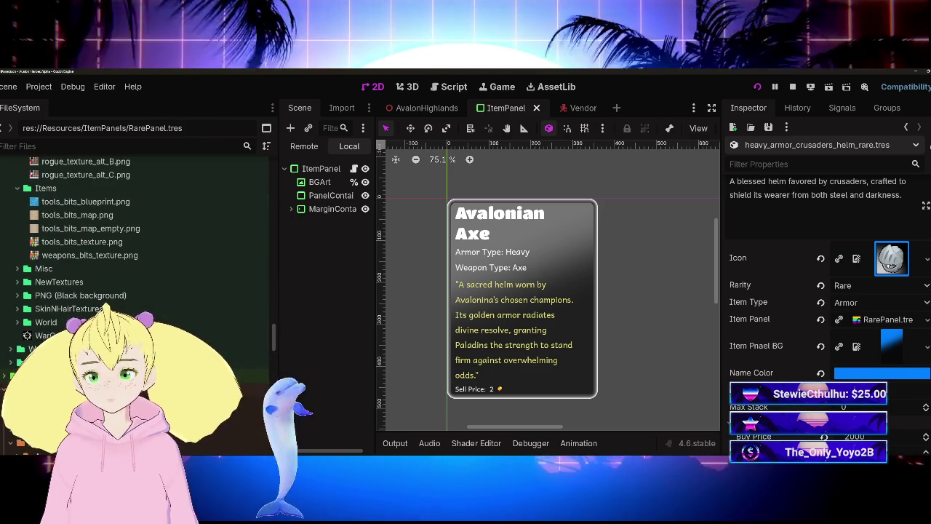
mouse_move(225, 177)
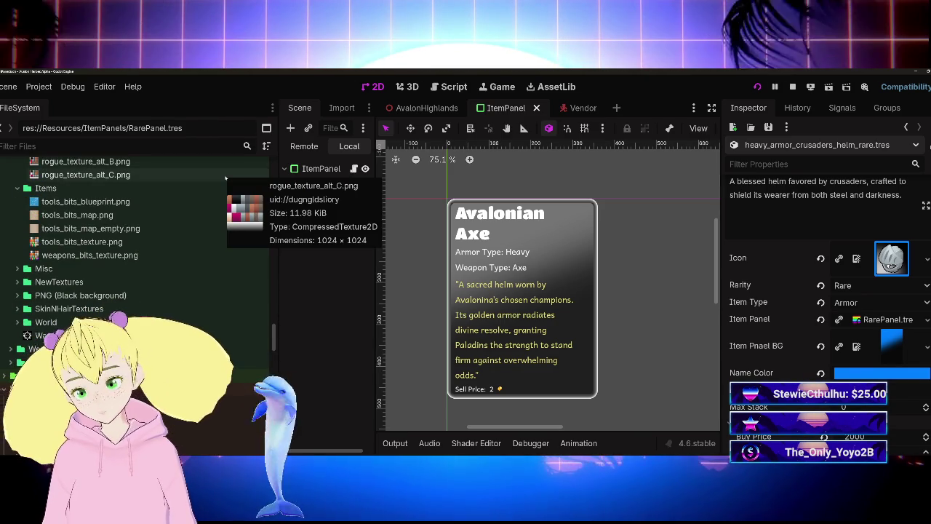
scroll(226, 291, down, 20)
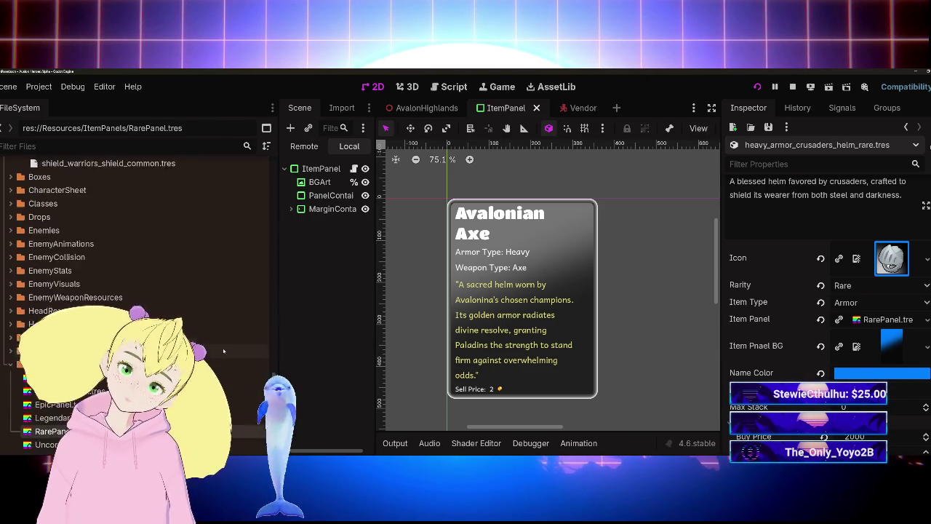
scroll(225, 349, down, 5)
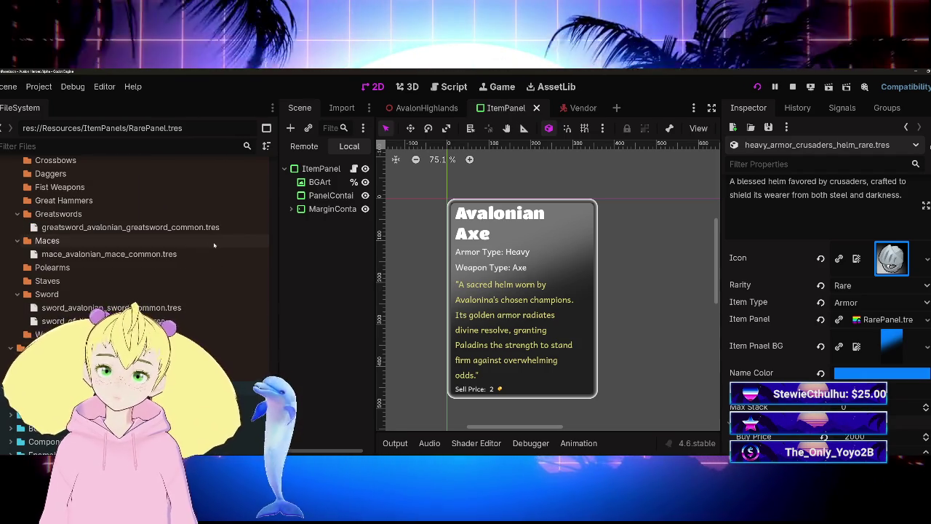
scroll(135, 306, down, 5)
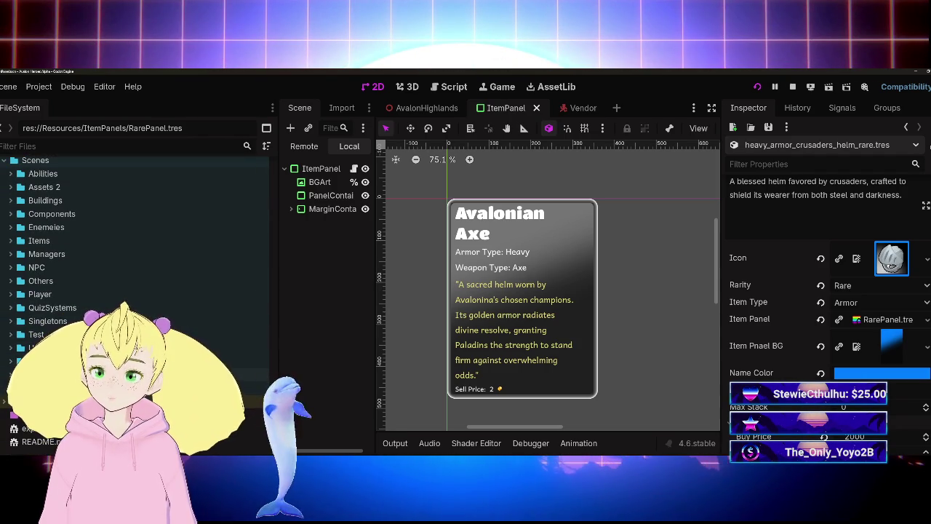
click(11, 348)
scroll(135, 291, down, 6)
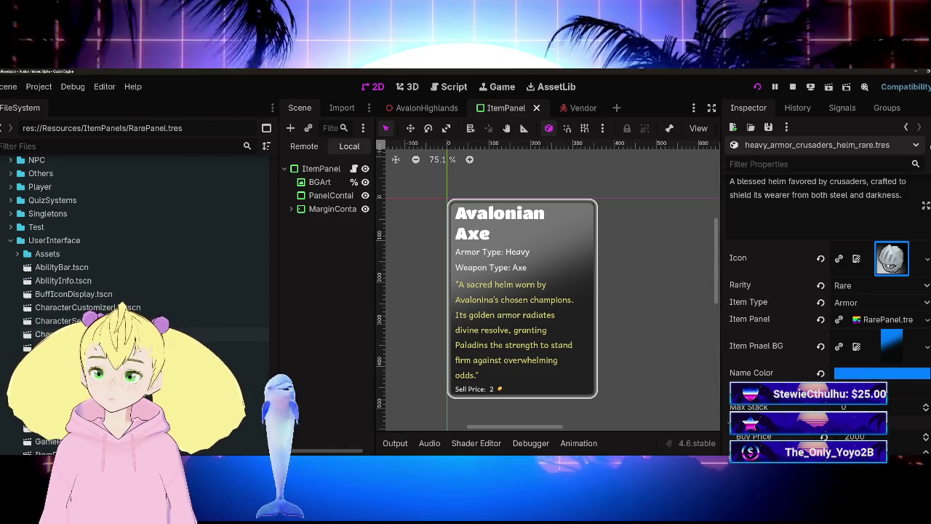
scroll(135, 291, down, 5)
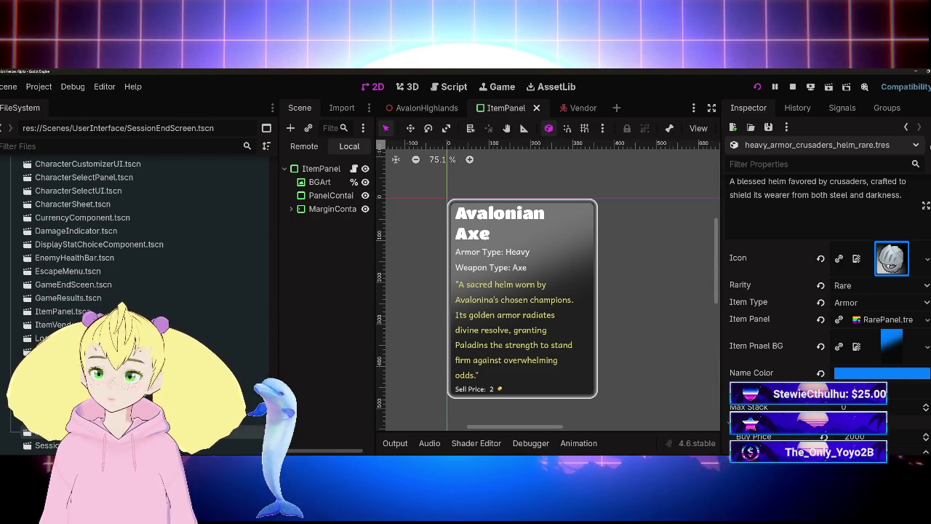
mouse_move(569, 312)
mouse_down()
mouse_move(579, 328)
mouse_move(484, 349)
mouse_move(524, 344)
mouse_move(531, 354)
mouse_up()
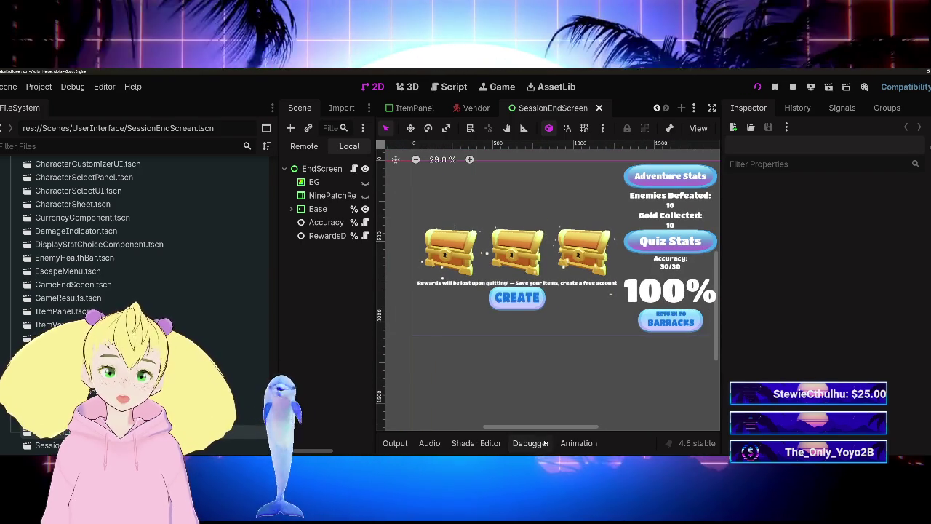
Drag the dock dividers left to widen the scene tree and the SessionEndScreen canvas
drag(280, 299, 144, 299)
drag(377, 308, 269, 308)
scroll(580, 368, up, 3)
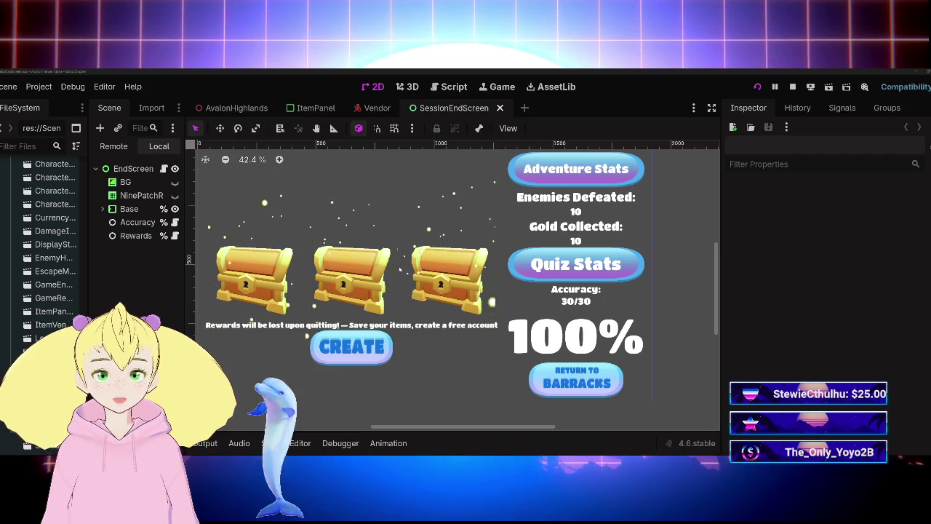
Delete the rewards warning label and CREATE button, keeping the three chests and stats
click(412, 376)
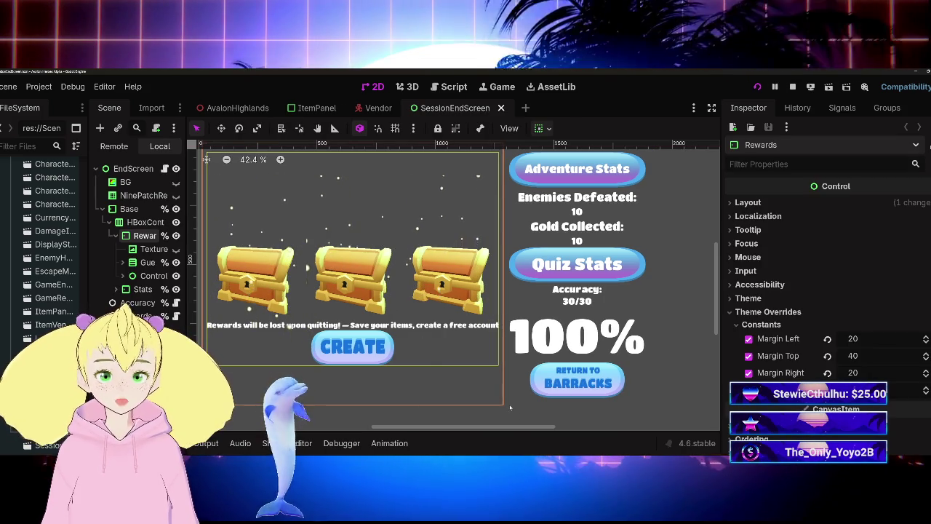
key(Escape)
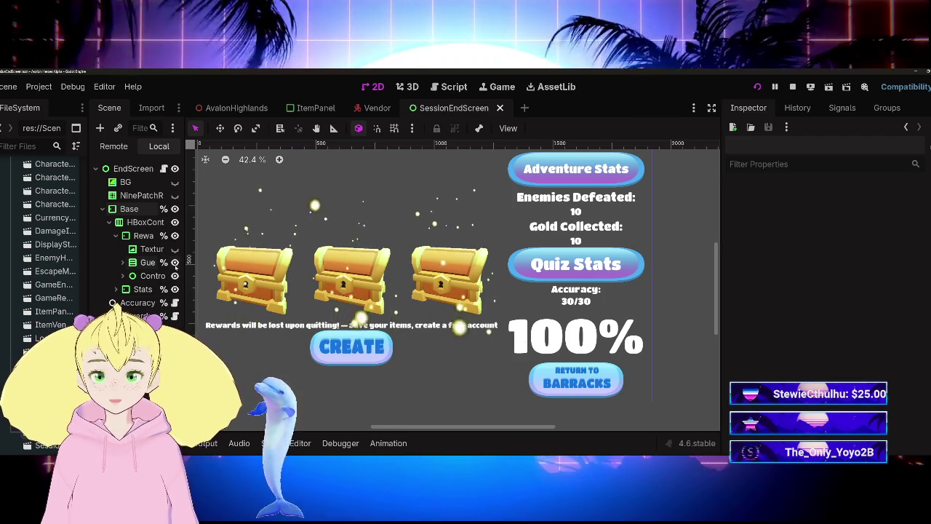
key(ctrl+z)
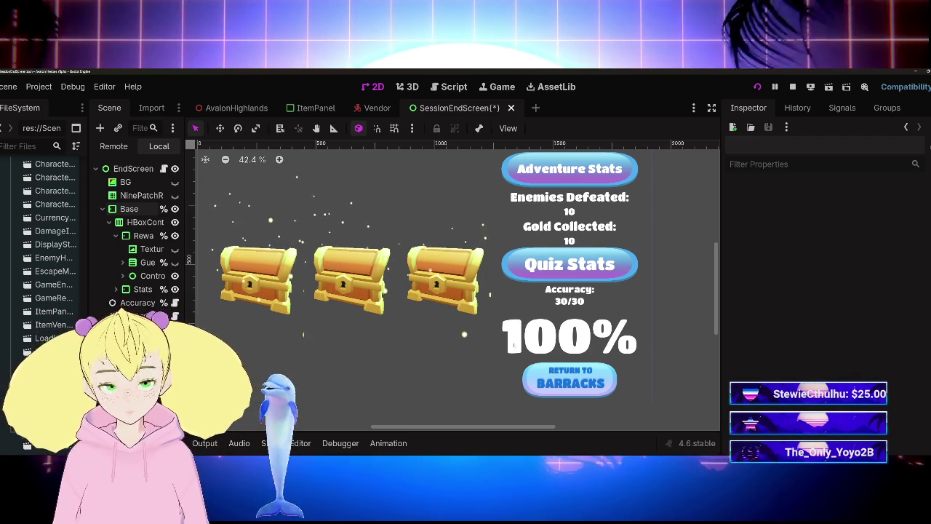
scroll(528, 325, down, 2)
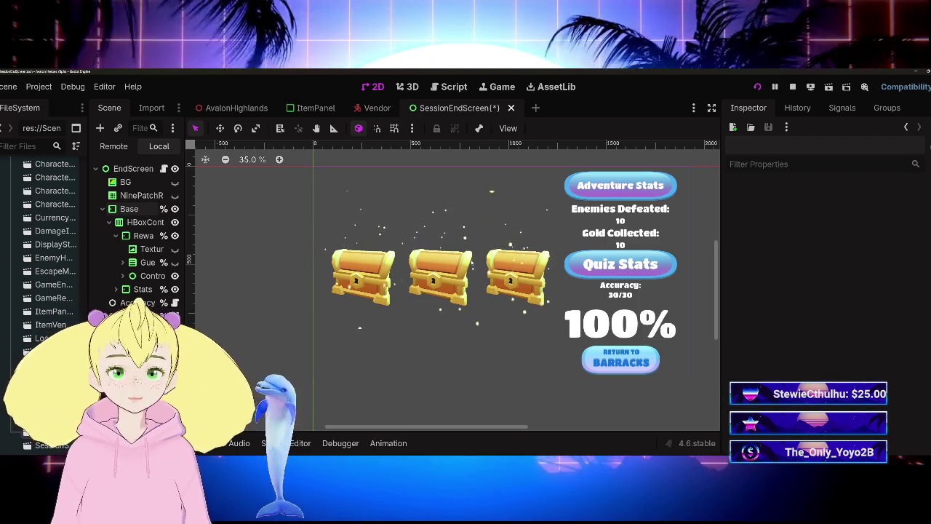
Save SessionEndScreen, open the first treasure chest in the running game, then stop it with F8
key(ctrl+s)
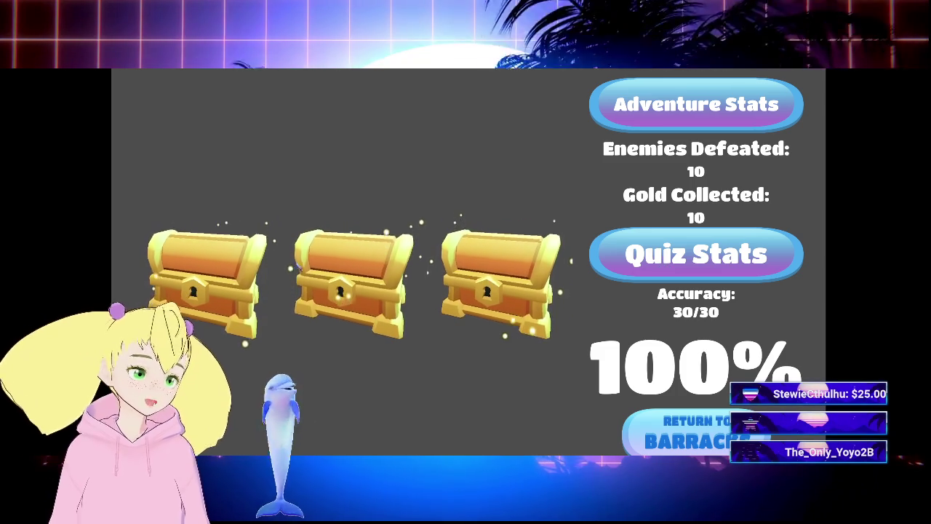
click(179, 289)
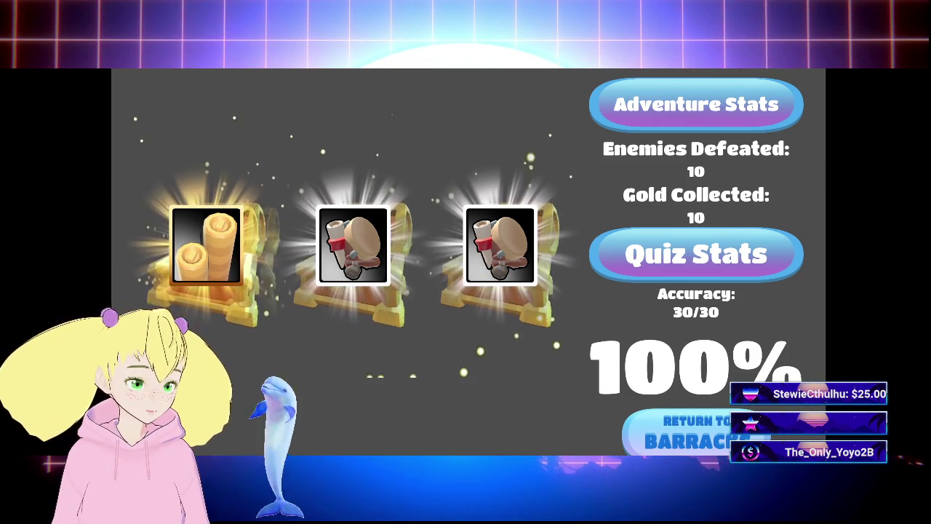
key(F8)
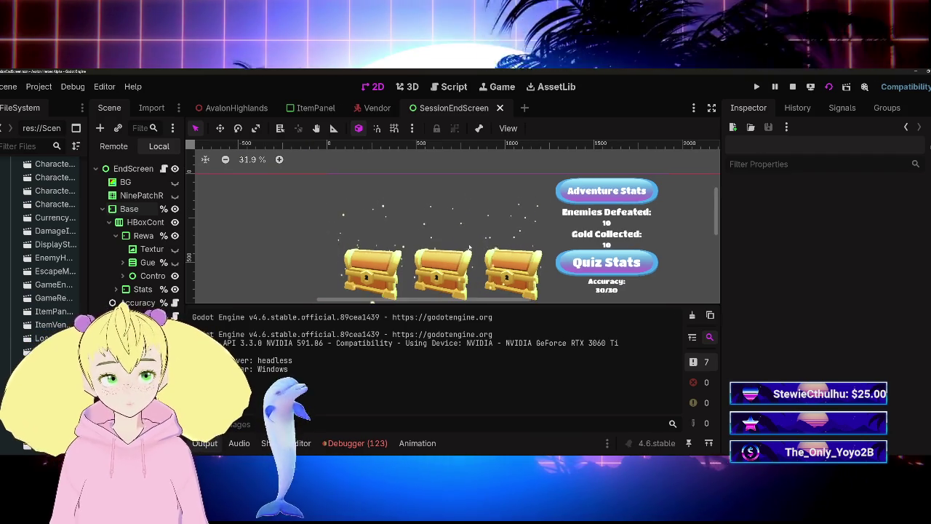
Hide the bottom panel and widen the Scene and FileSystem docks to show full names
click(354, 446)
click(354, 446)
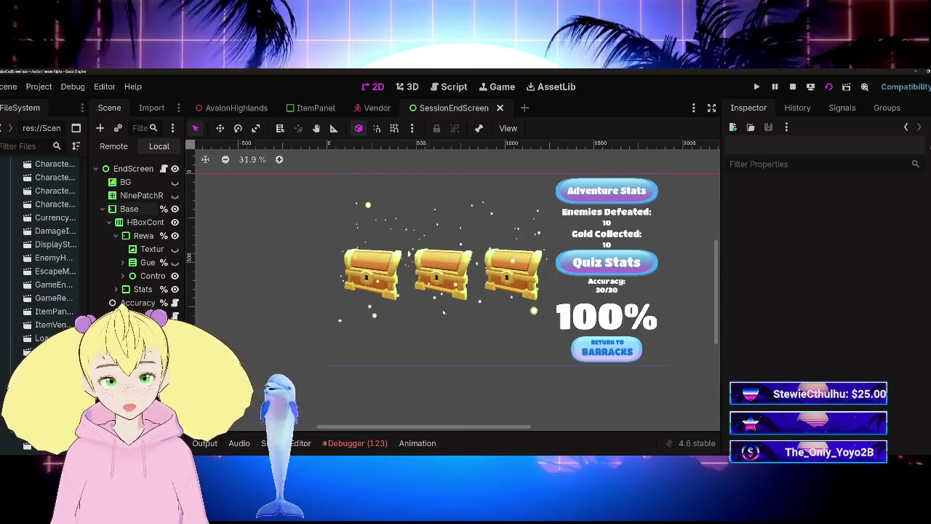
drag(437, 312, 399, 327)
drag(185, 283, 291, 280)
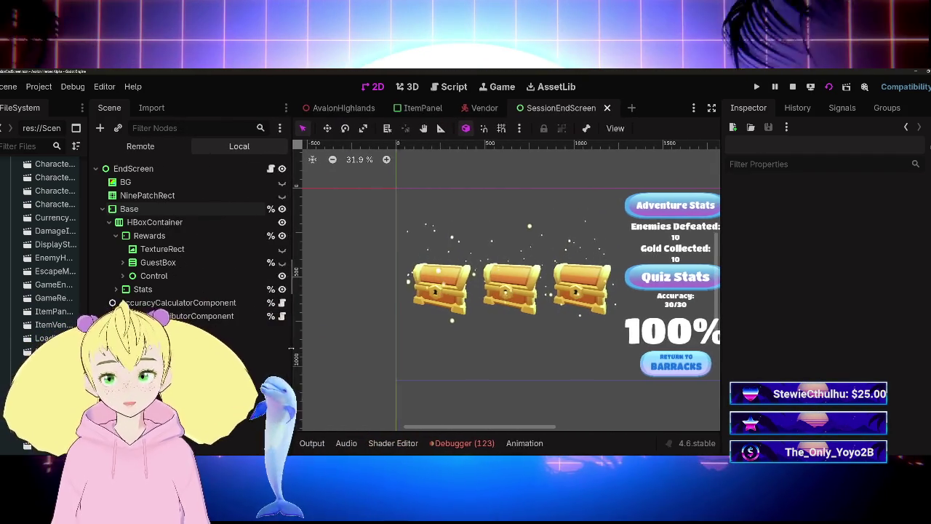
drag(87, 305, 140, 305)
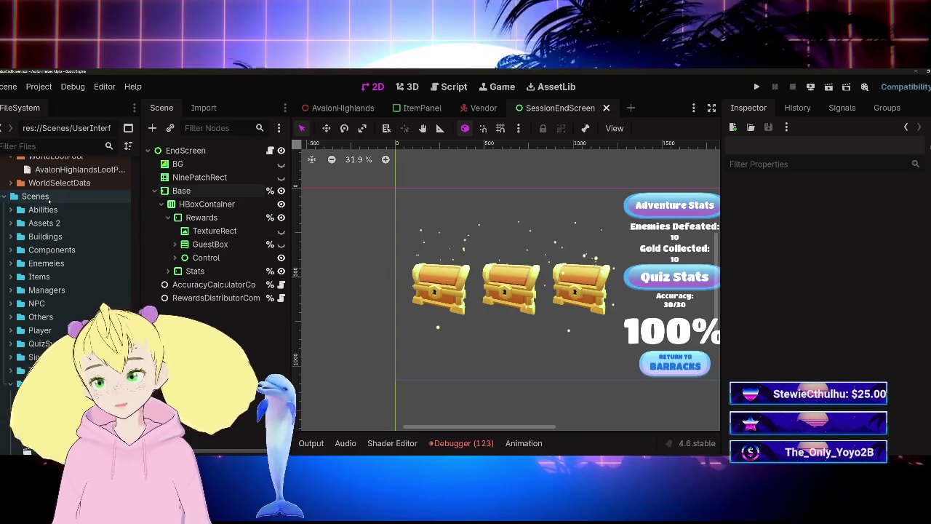
Scroll FileSystem to the heavy_armor files and switch to the AvalonHighlands scene
scroll(42, 333, up, 5)
scroll(42, 335, up, 3)
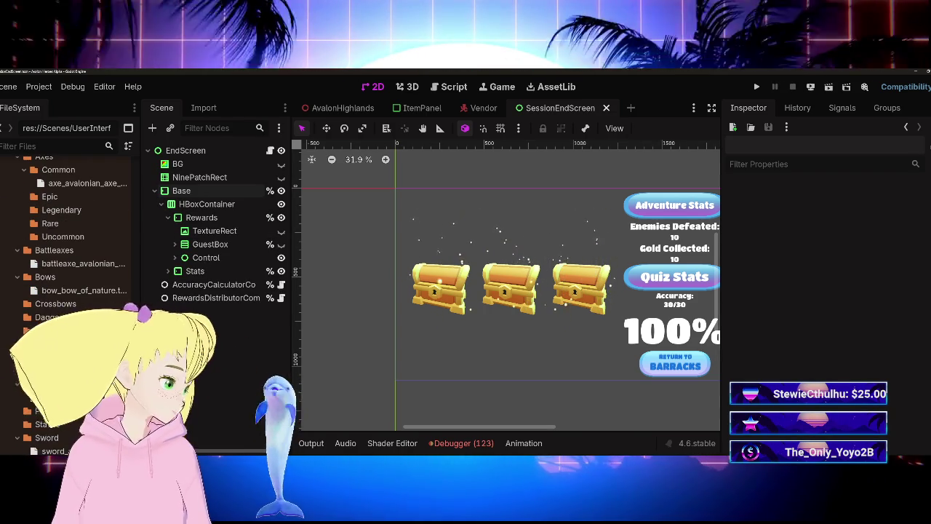
scroll(43, 346, up, 2)
scroll(41, 347, up, 3)
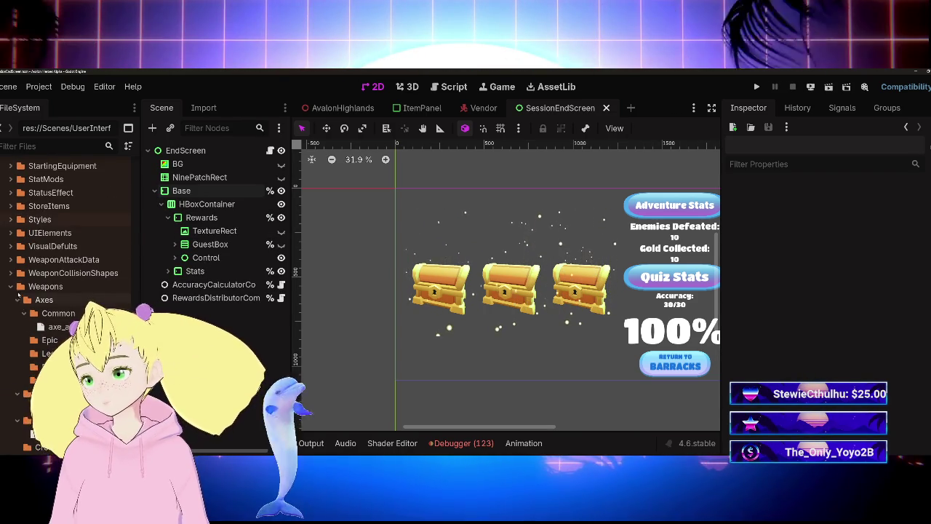
scroll(10, 289, up, 8)
scroll(66, 298, up, 8)
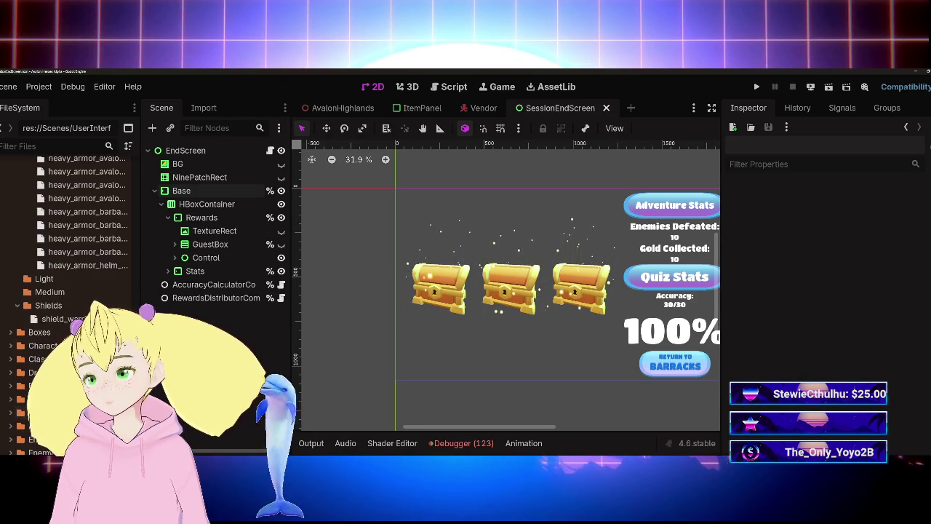
click(342, 108)
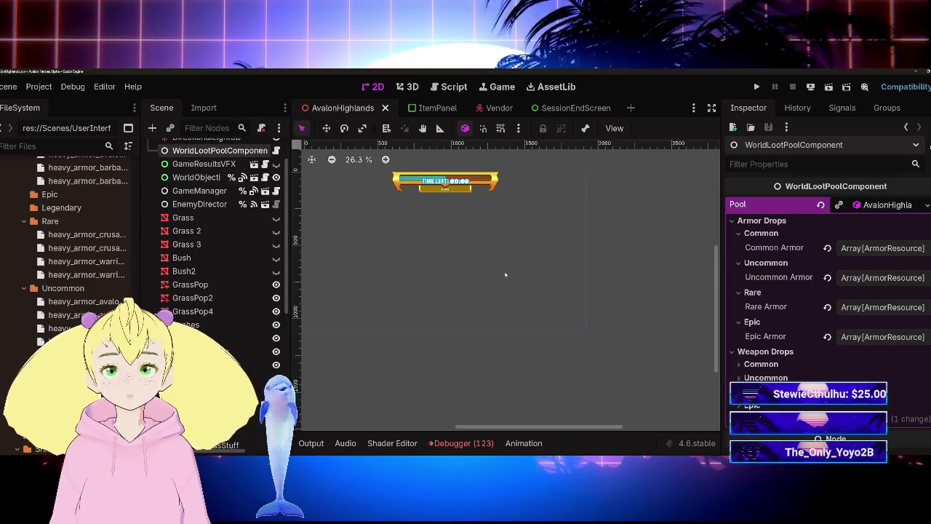
click(407, 86)
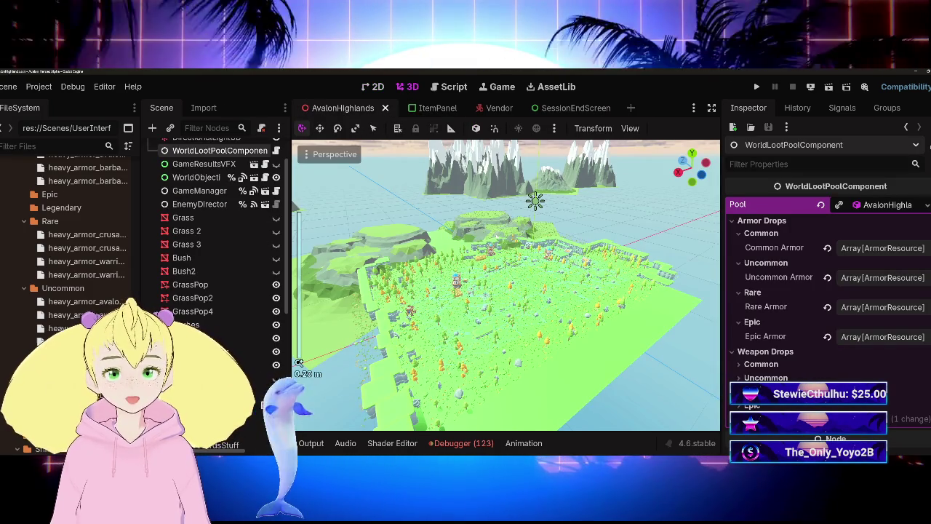
scroll(505, 285, up, 3)
drag(298, 362, 334, 349)
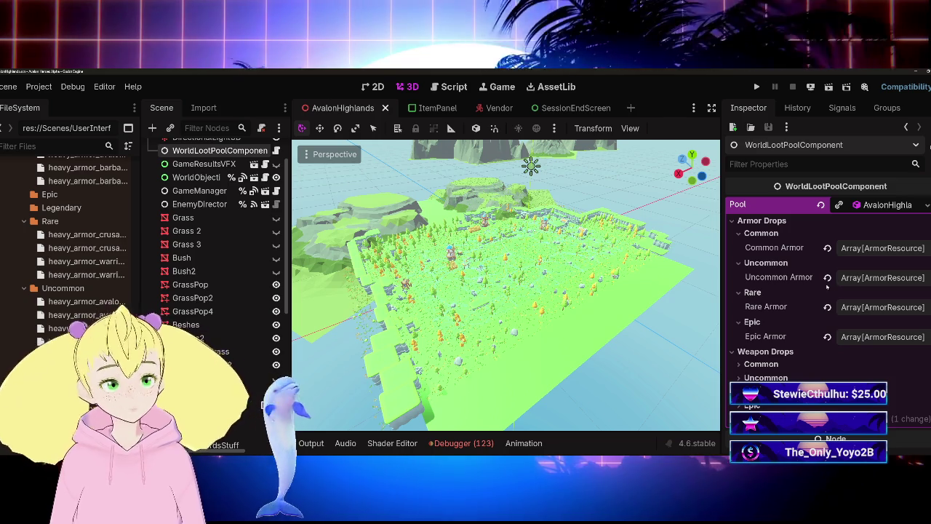
click(882, 248)
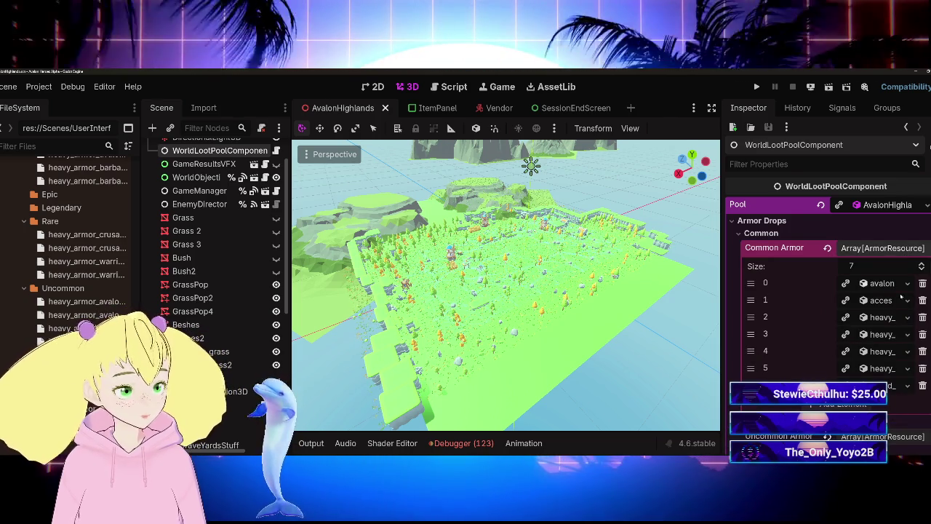
click(877, 248)
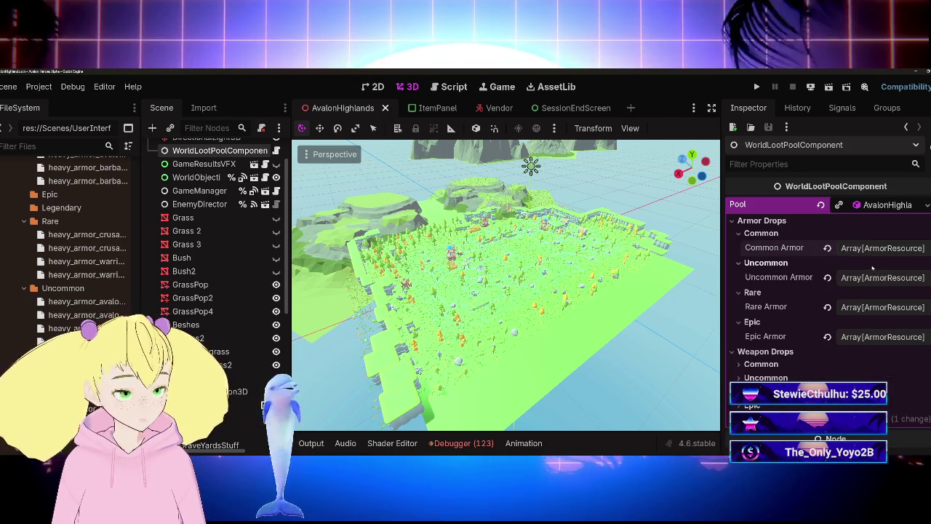
click(591, 108)
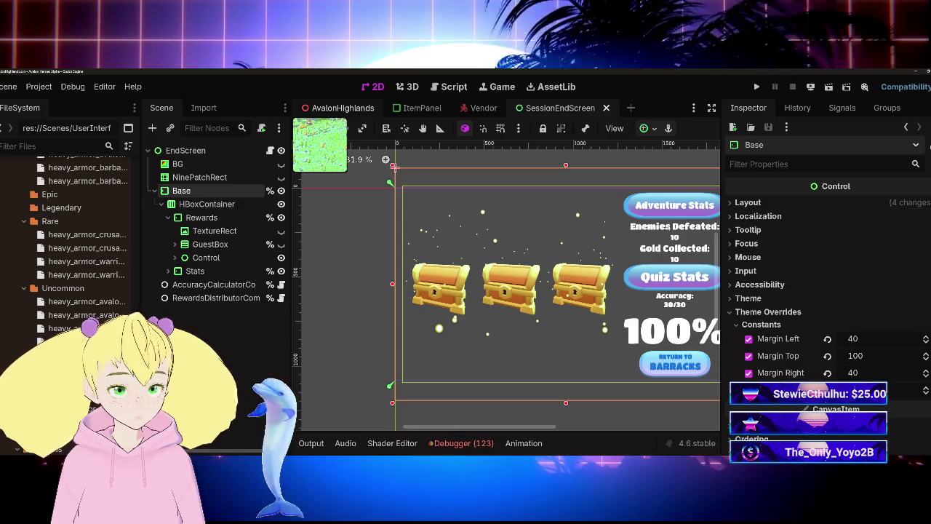
Return to AvalonHighlands, collapse Armor Drops and Weapon Drops, and widen the docks slightly
key(ctrl+Tab)
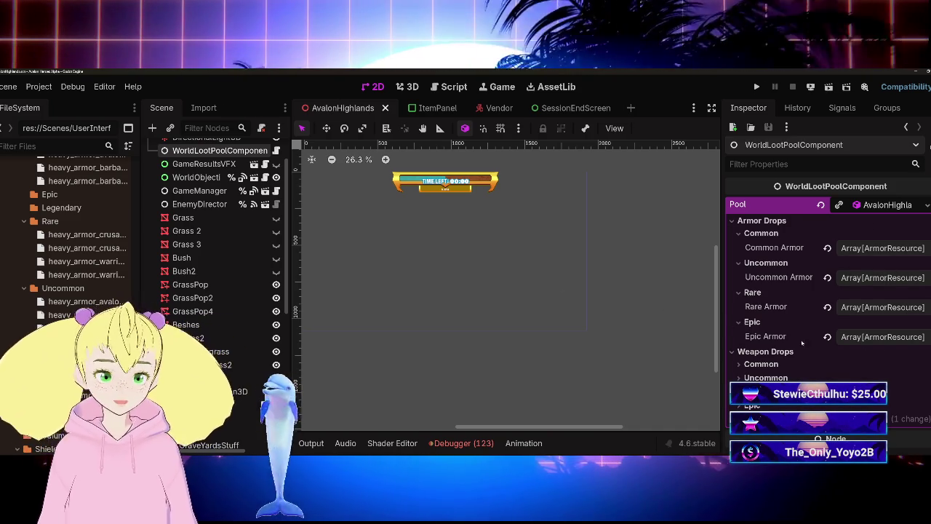
click(760, 220)
click(765, 234)
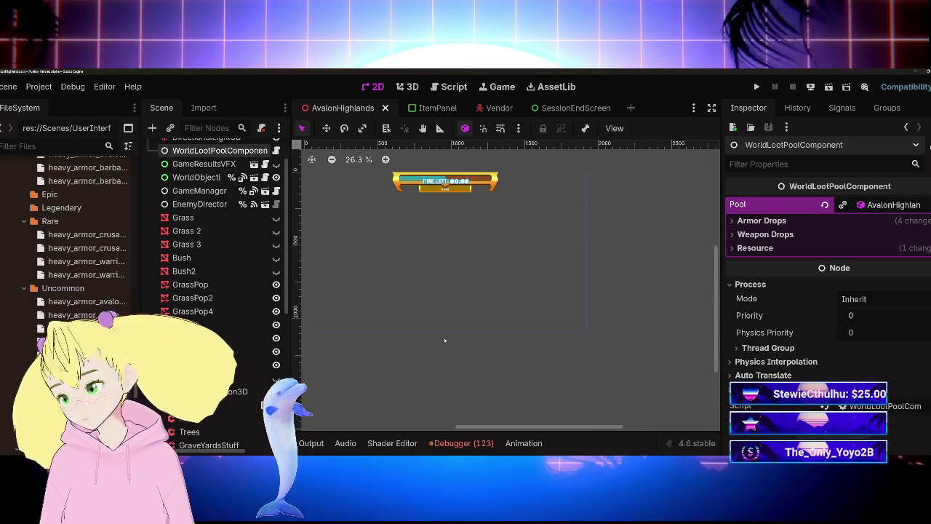
drag(138, 279, 169, 276)
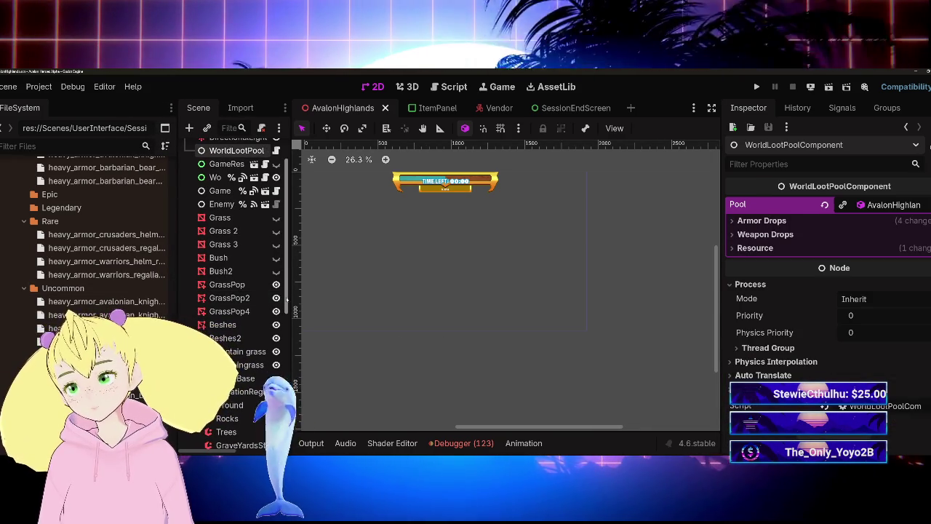
drag(293, 291, 320, 291)
Clear the debugger errors and open heavy_armor_crusaders_helm_rare.tres
click(490, 443)
click(699, 323)
scroll(88, 240, down, 5)
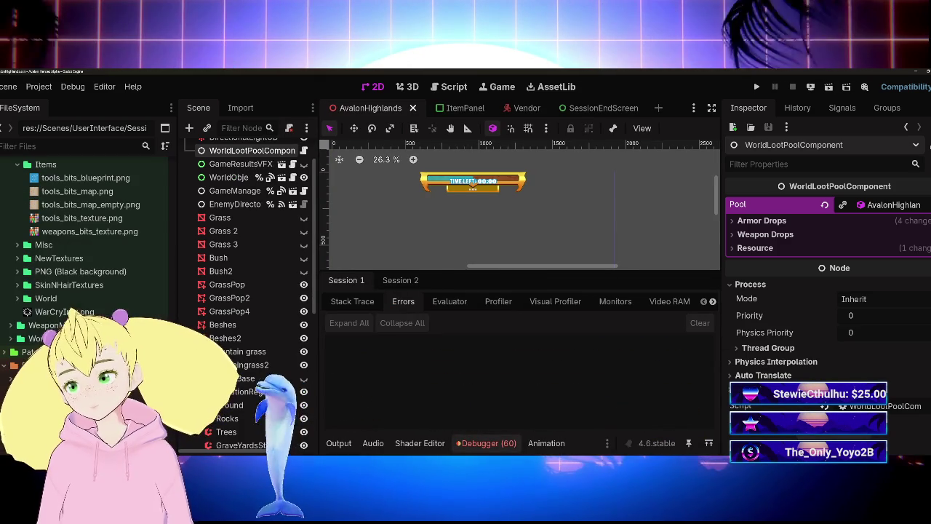
scroll(87, 219, up, 5)
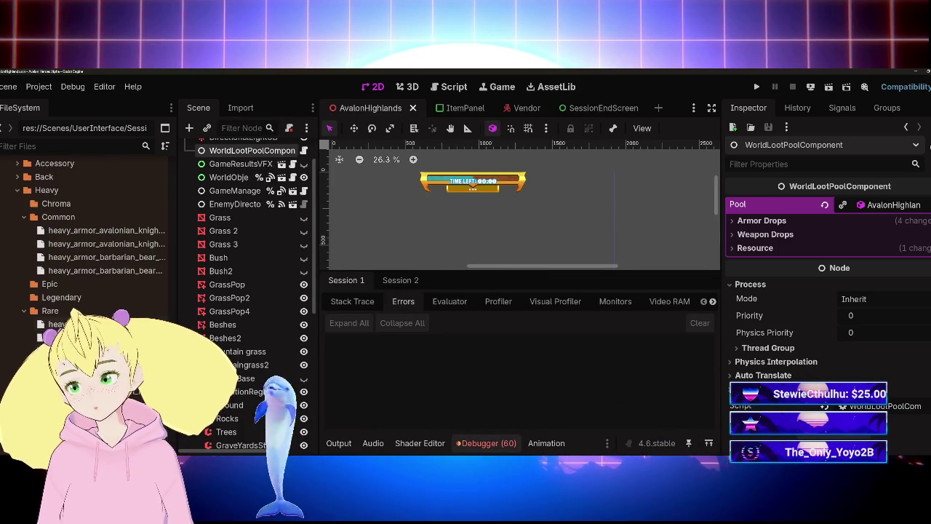
click(66, 324)
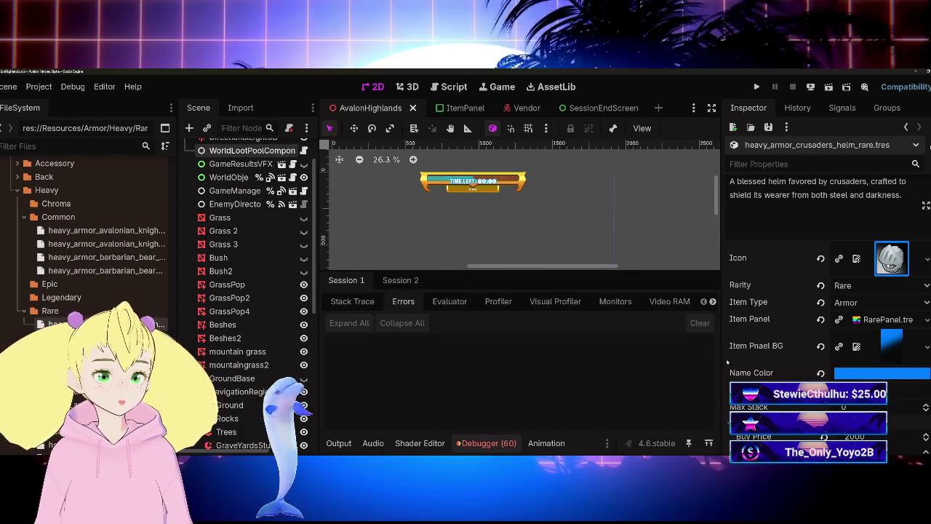
In a widened Inspector, set Name to Crusader's Helm and ID to heavy_armor_crusaders_helm_rare, then save
drag(718, 360, 612, 356)
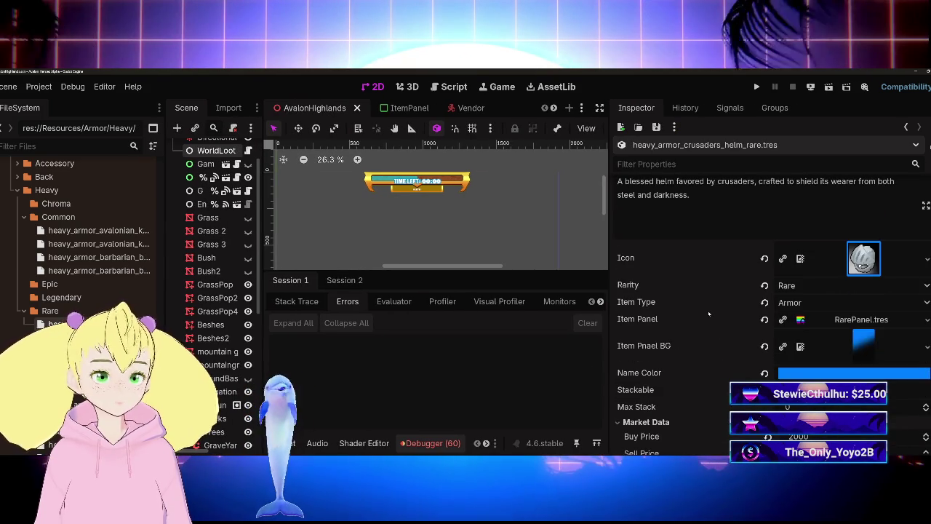
scroll(708, 313, up, 3)
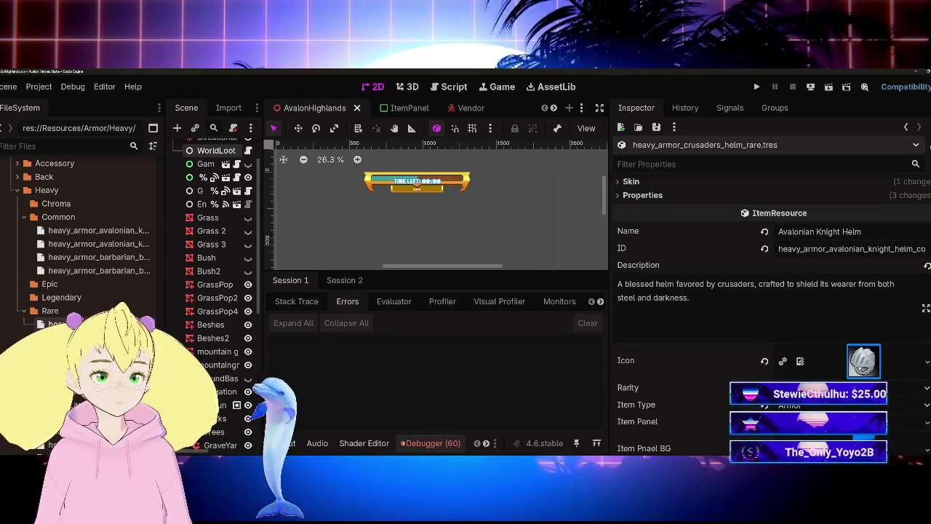
click(815, 231)
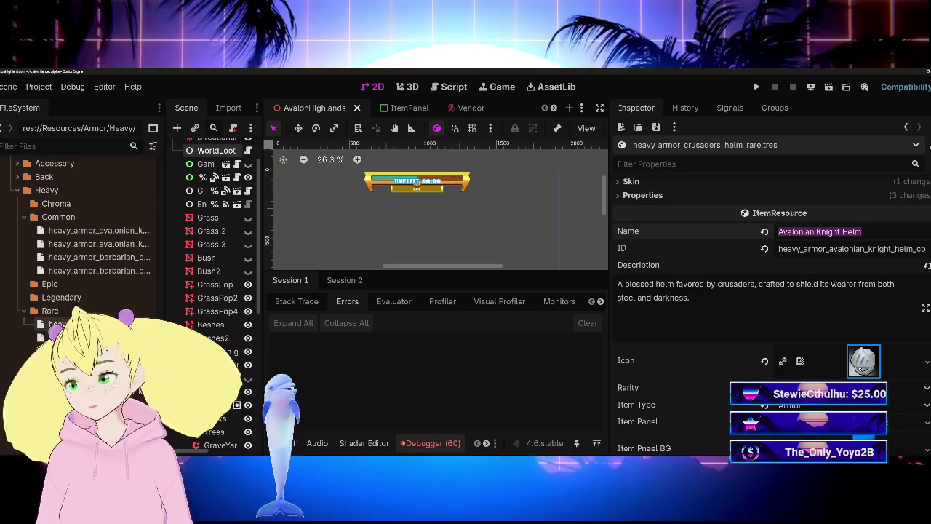
text(Crusader)
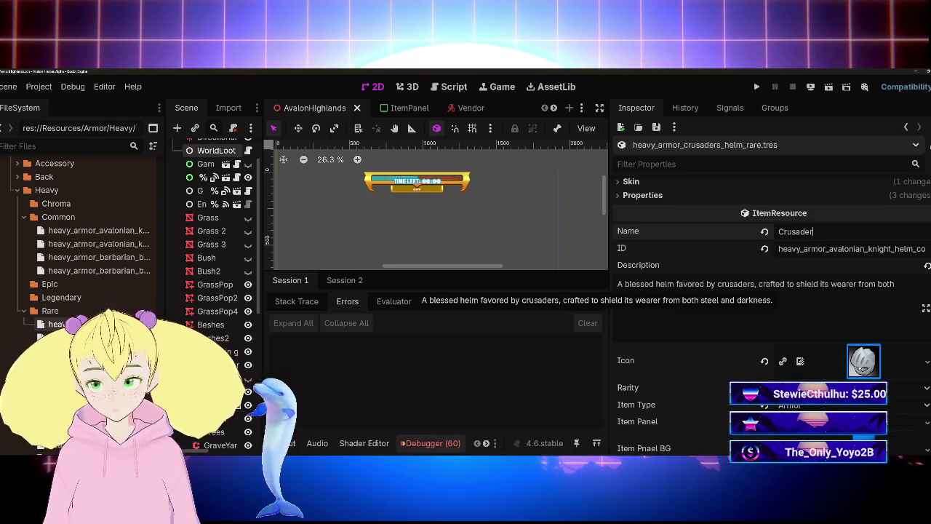
text(lm)
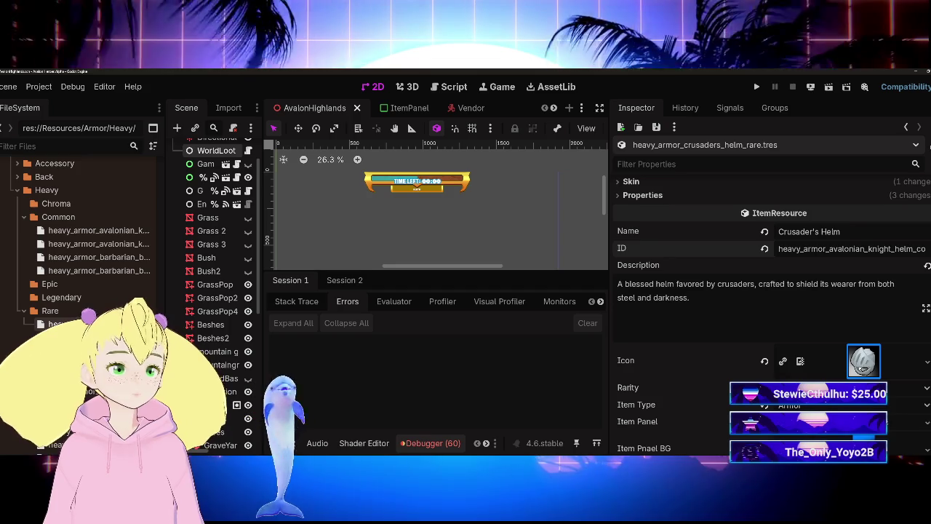
click(828, 248)
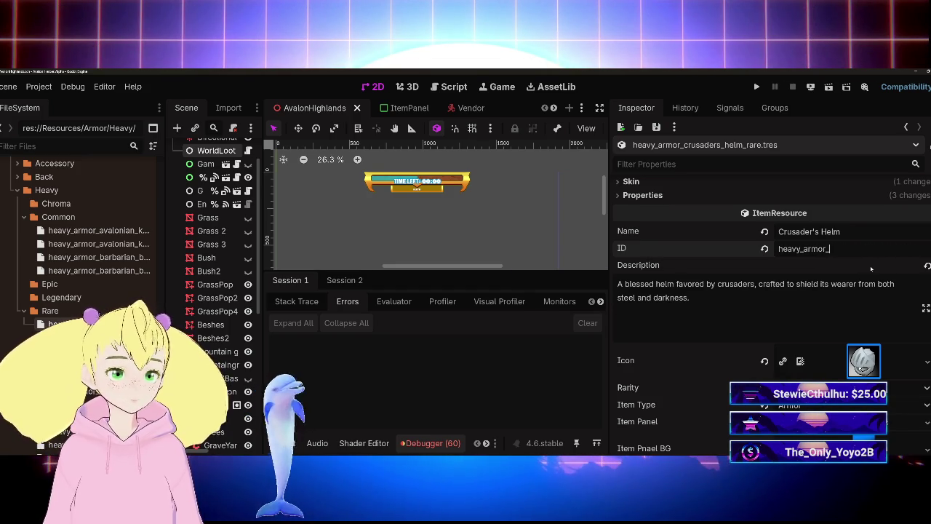
text(crusaders_hel)
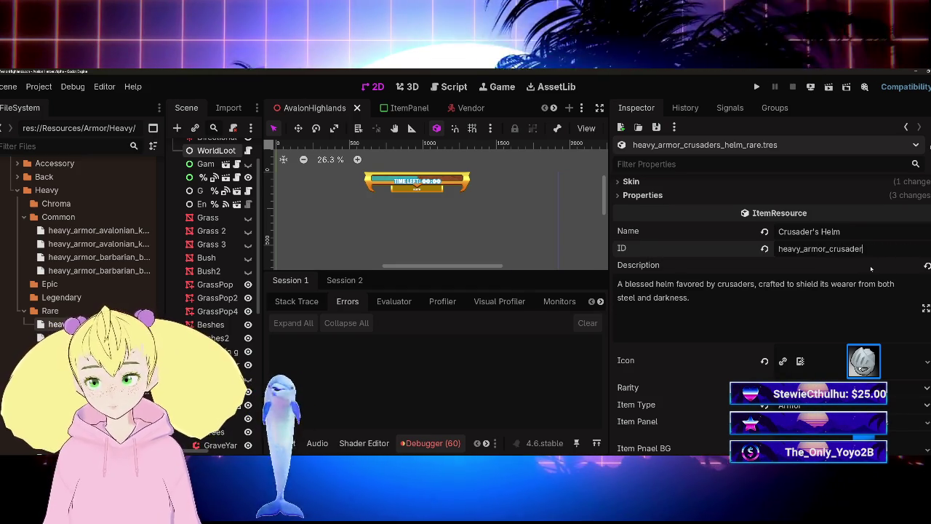
text(m_ra)
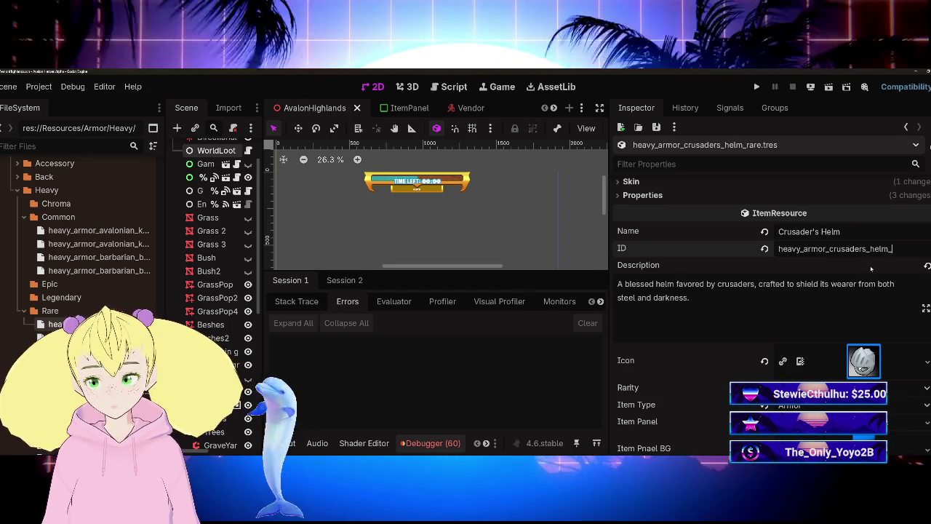
key(ctrl+s)
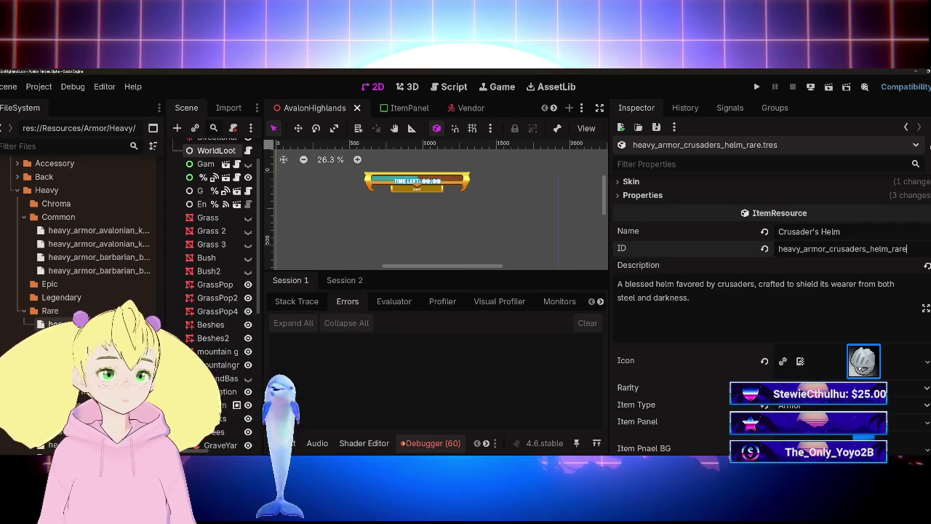
scroll(771, 291, up, 3)
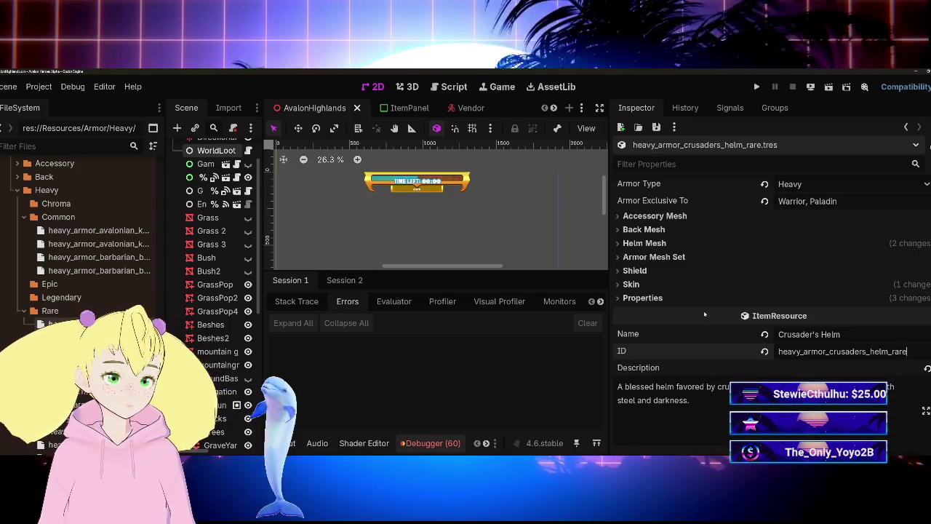
Expand the Crusader's Helm stat, skin and shield sections in the Inspector
scroll(722, 308, down, 5)
scroll(722, 309, up, 5)
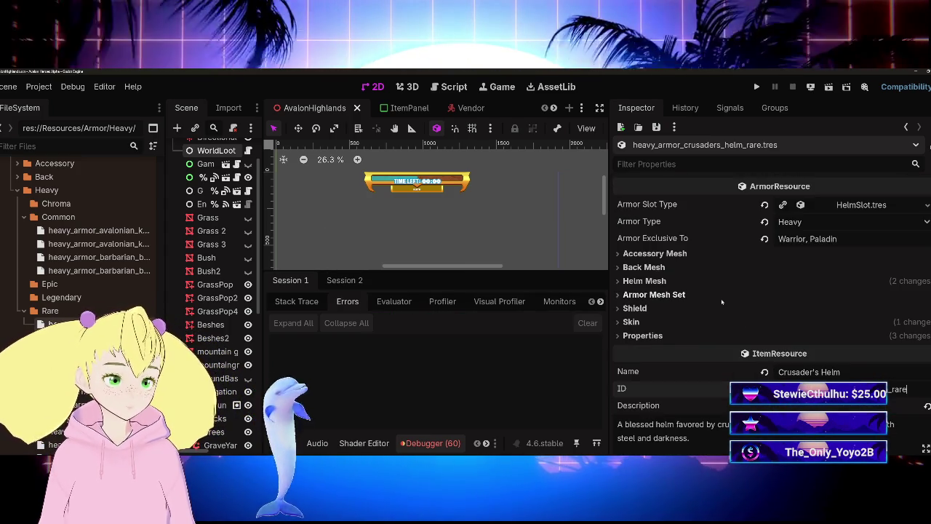
click(634, 335)
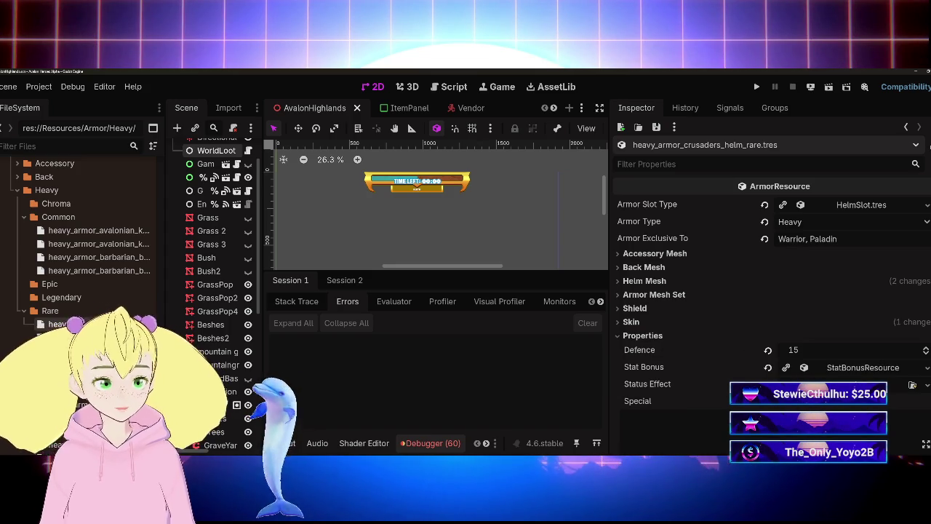
click(662, 336)
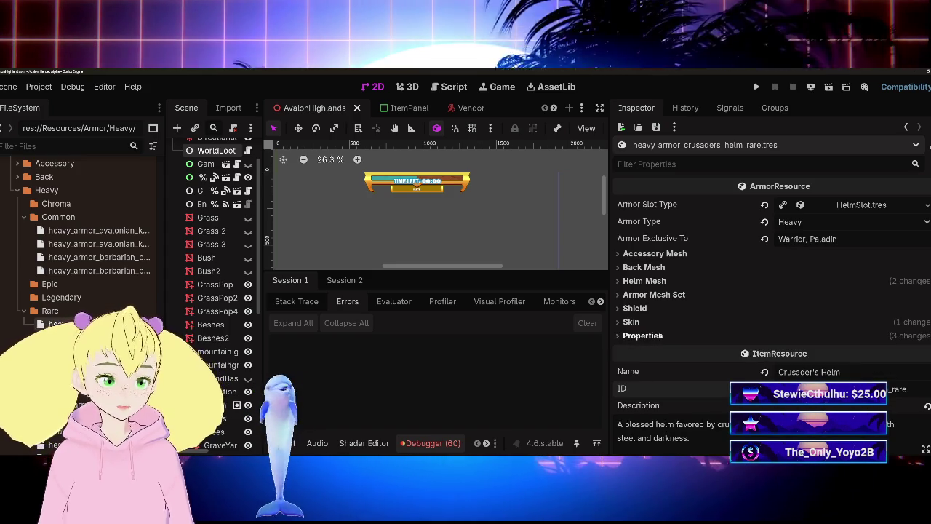
click(661, 336)
click(639, 323)
click(640, 324)
click(642, 335)
click(634, 307)
click(635, 307)
Inspect the Crusader's Helm helm mesh settings and confirm the back mesh is empty
click(645, 281)
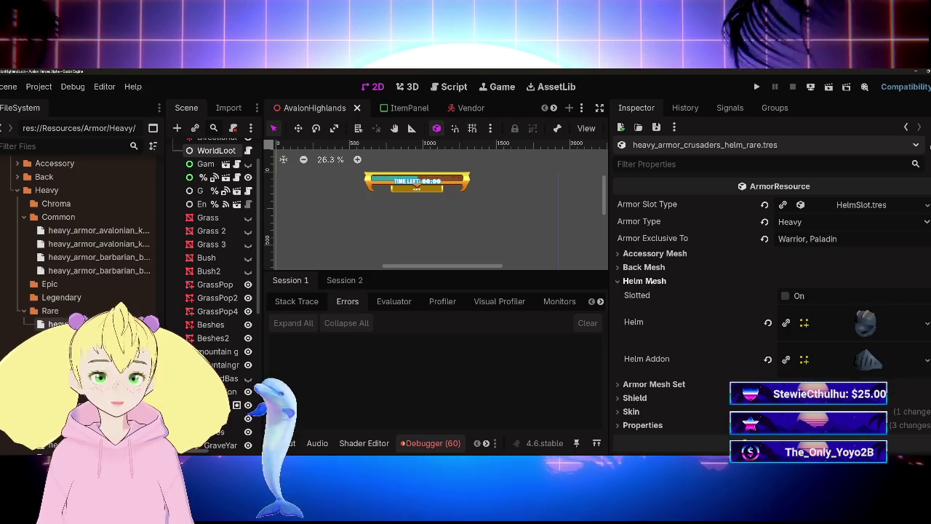
click(645, 282)
click(650, 281)
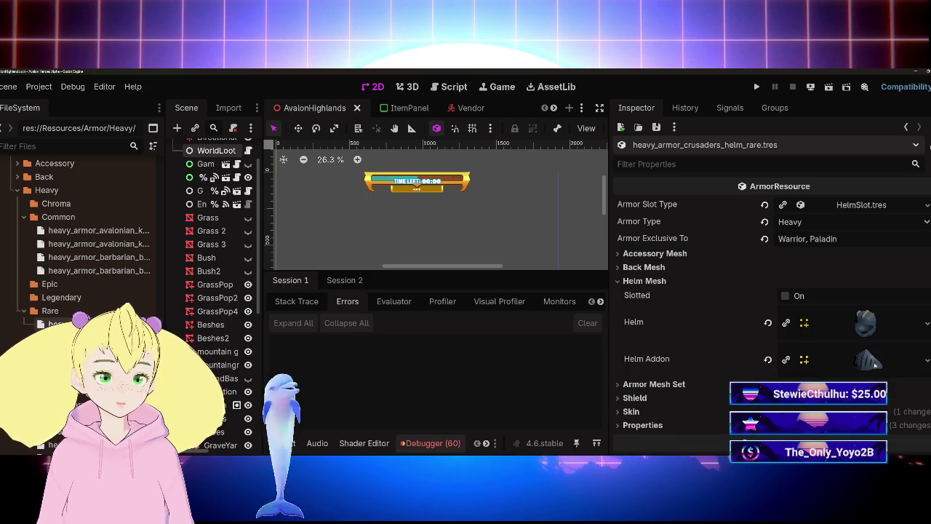
click(645, 281)
click(643, 266)
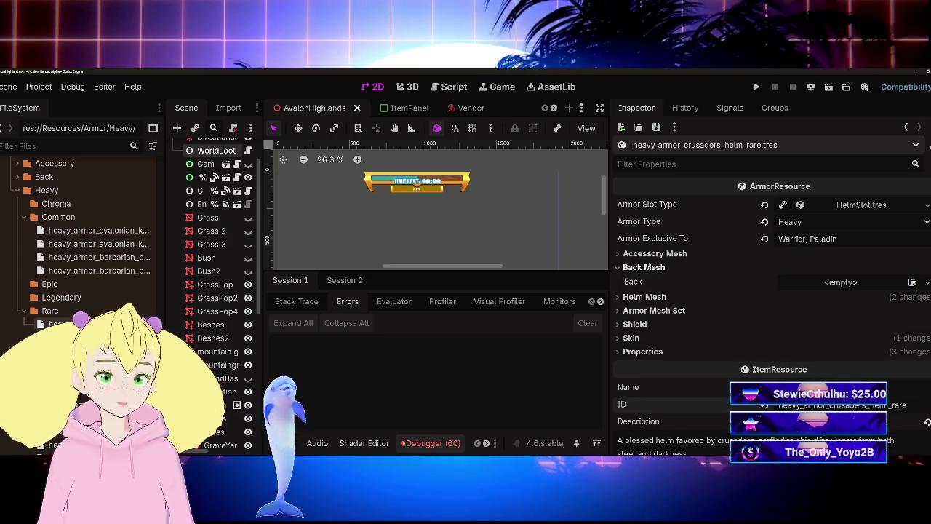
click(644, 267)
scroll(721, 360, down, 5)
scroll(720, 362, up, 5)
scroll(720, 364, down, 3)
scroll(720, 366, up, 5)
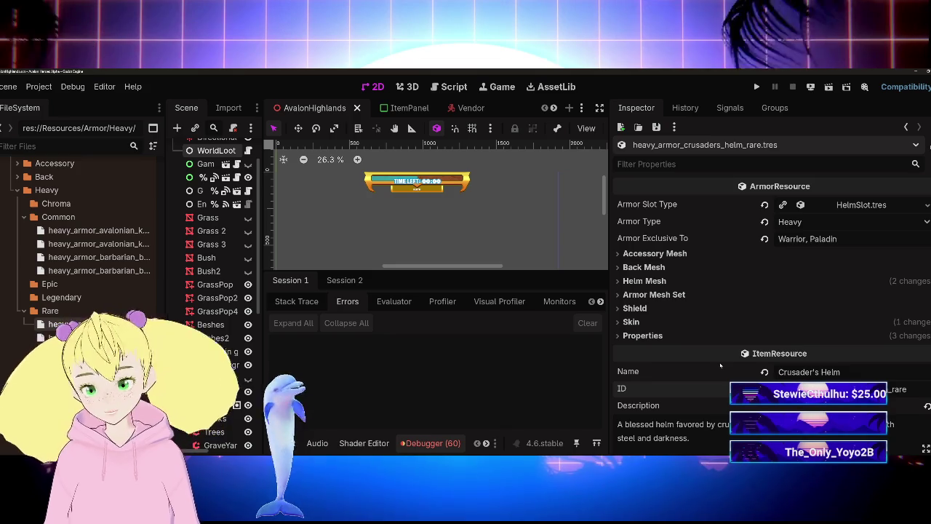
Save the scene, hide the Debugger panel, and widen the FileSystem dock
key(ctrl+s)
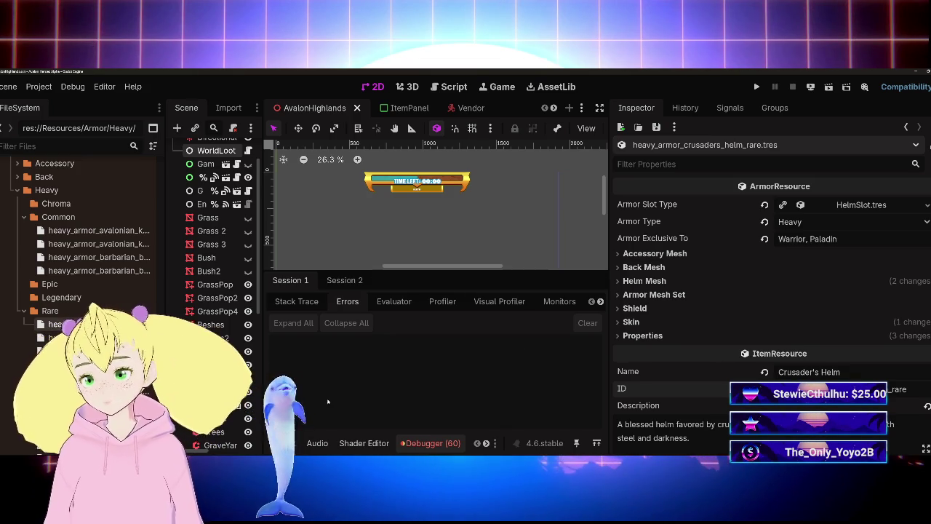
scroll(80, 233, down, 4)
scroll(87, 218, up, 2)
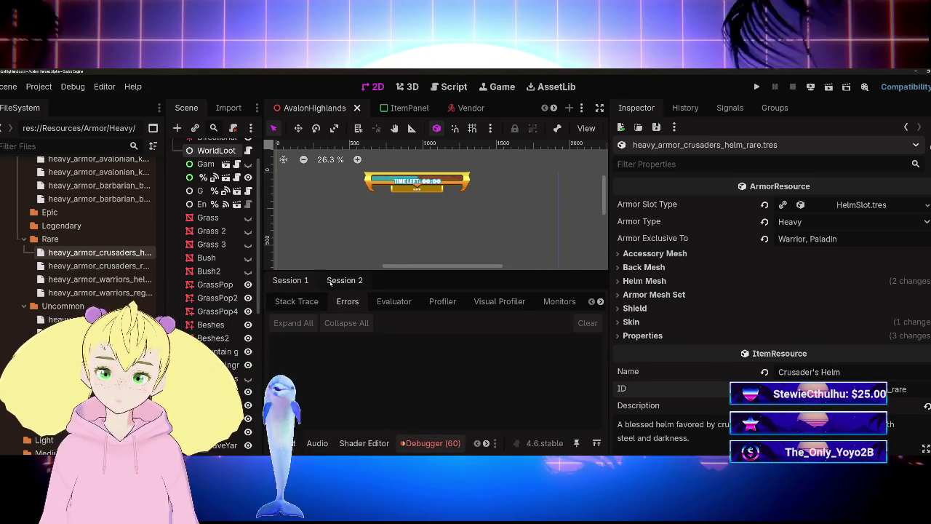
click(426, 446)
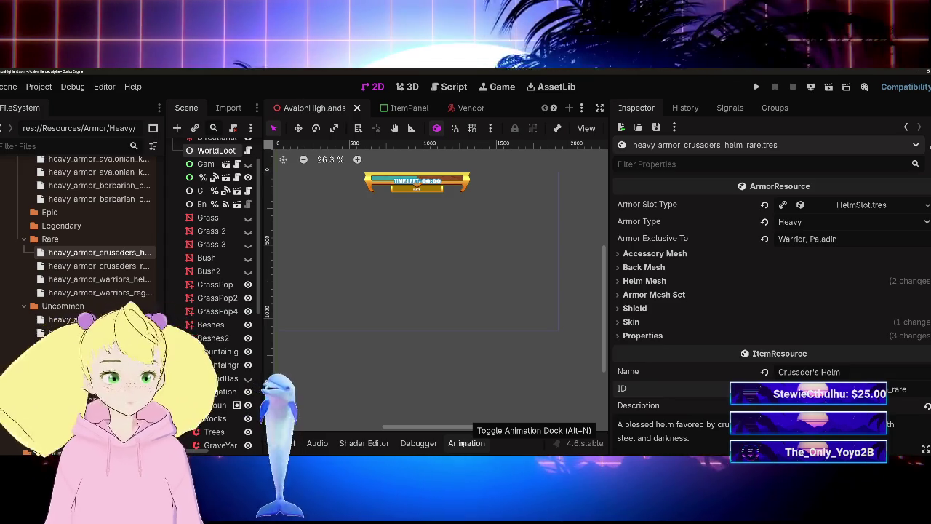
mouse_move(164, 338)
mouse_down()
mouse_move(377, 338)
mouse_move(325, 337)
mouse_up()
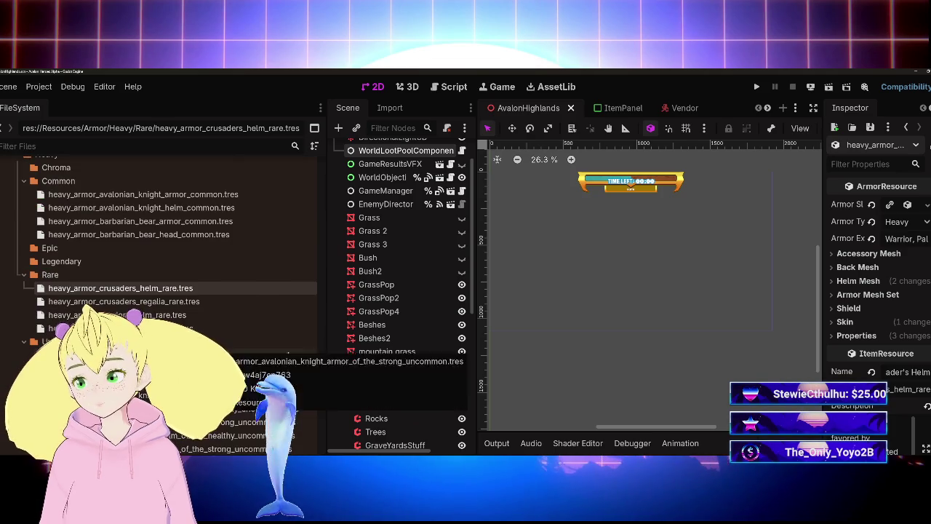
Duplicate the Uncommon Helm of the Dead as heavy_armor_helm_of_the_dead_rare.tres
scroll(160, 291, down, 2)
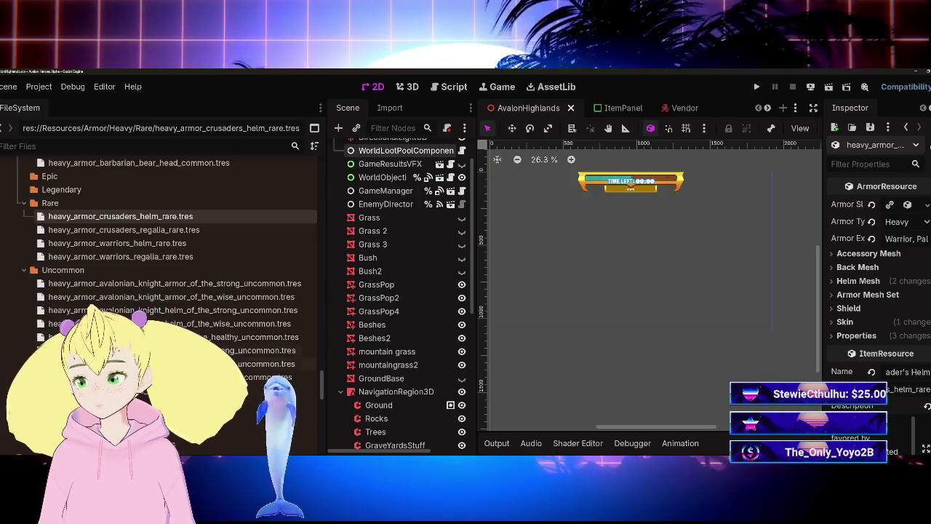
scroll(226, 338, up, 3)
scroll(227, 339, down, 4)
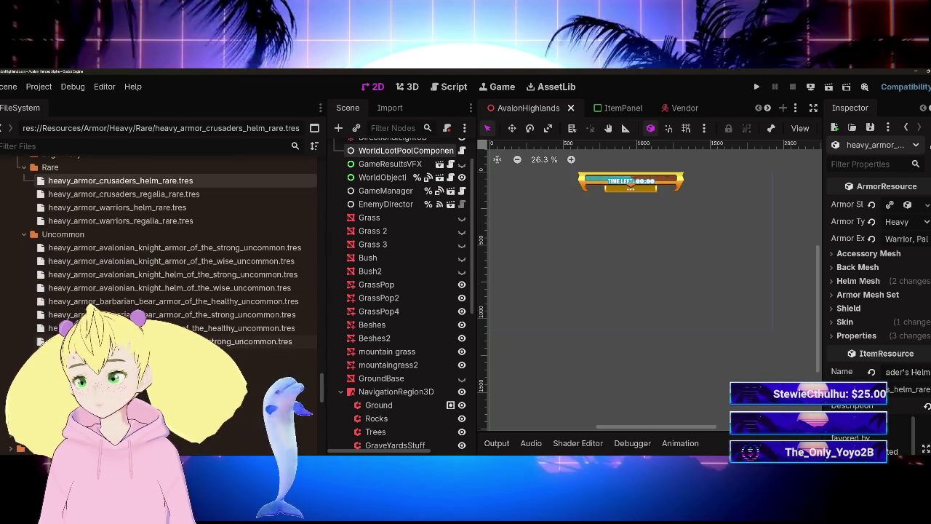
click(218, 355)
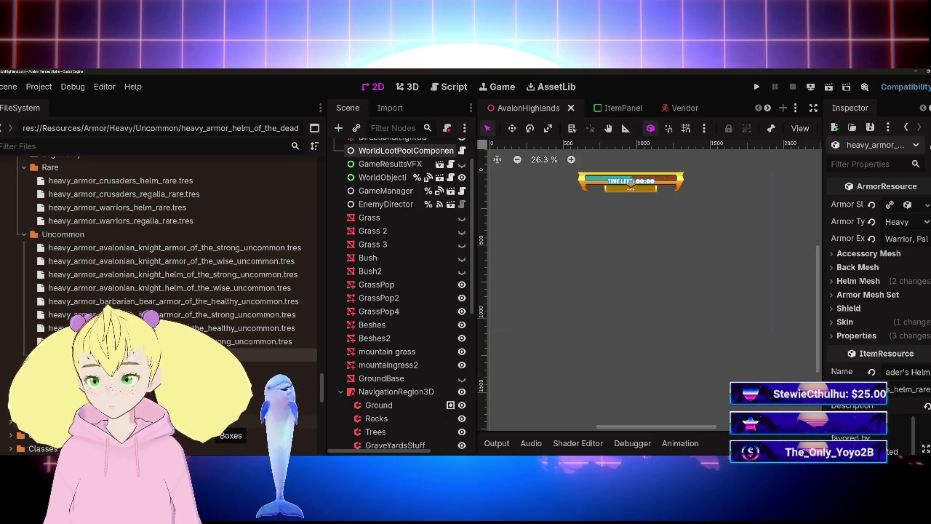
key(ctrl+d)
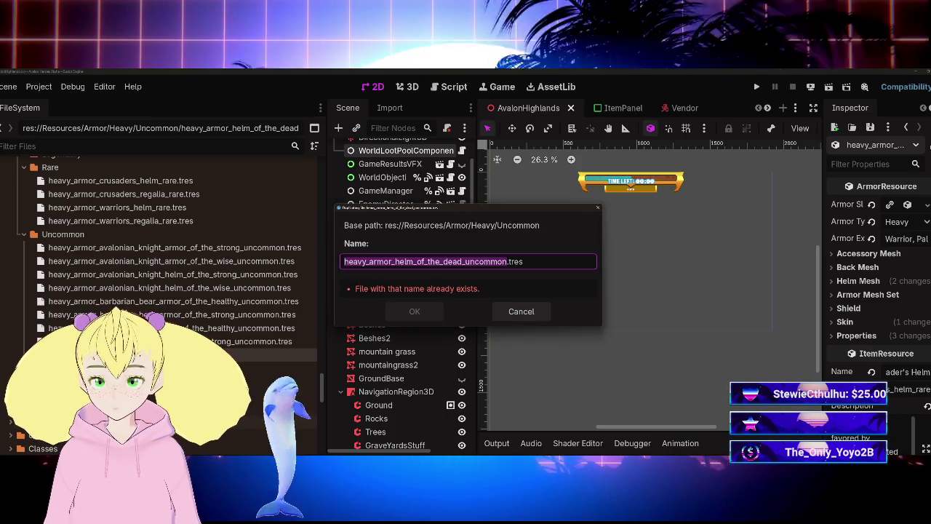
key(Right)
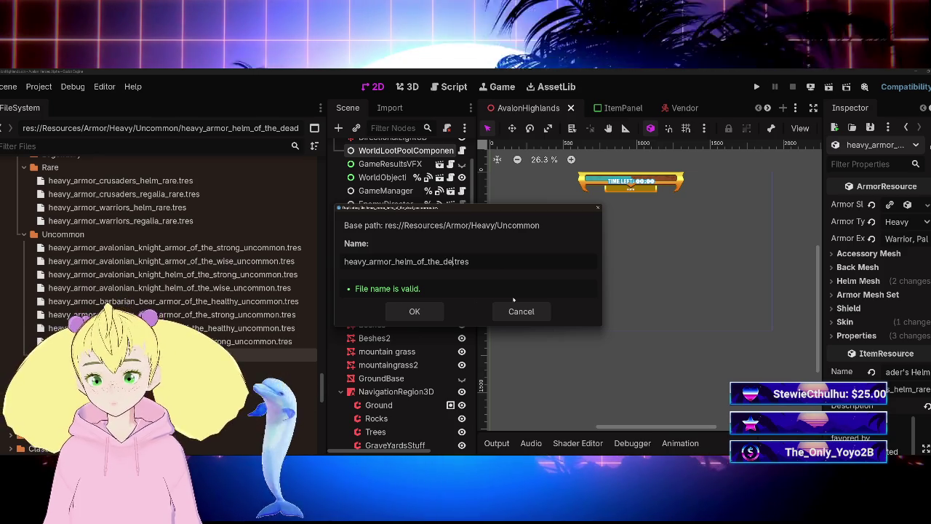
text(ad)
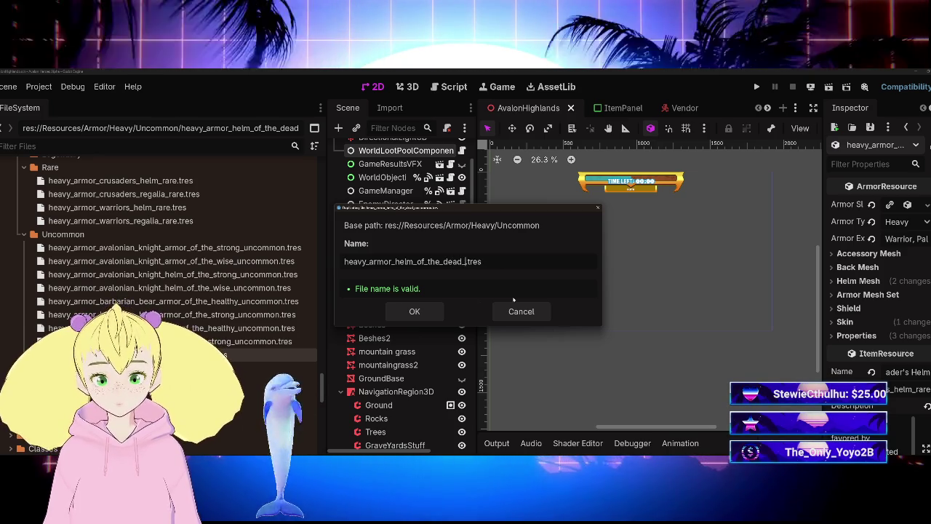
text(_rare)
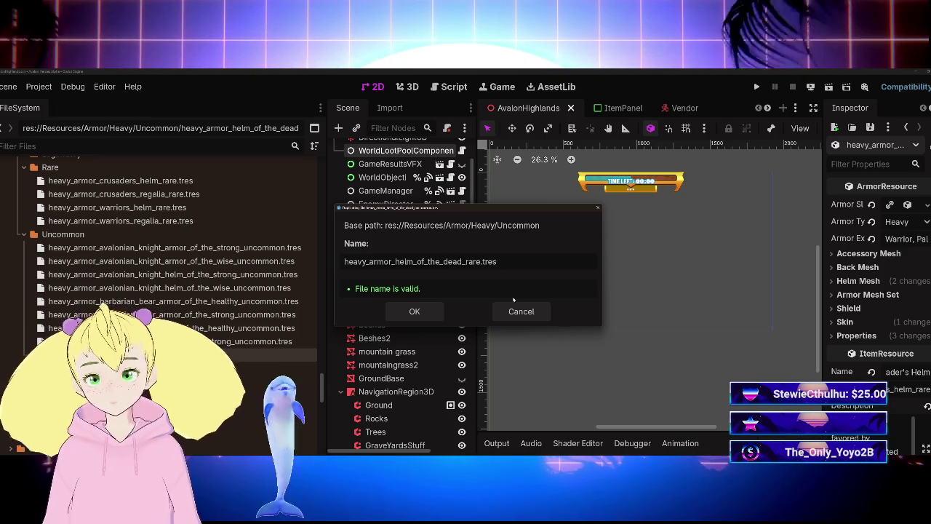
click(412, 313)
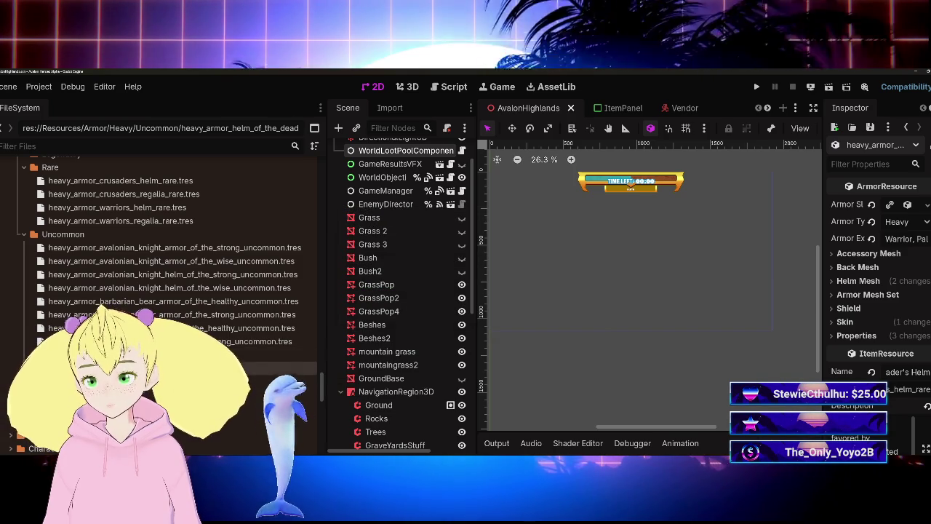
Move heavy_armor_helm_of_the_dead_rare.tres into the Rare folder and open it
mouse_move(145, 355)
mouse_down()
mouse_move(72, 167)
mouse_move(51, 225)
mouse_up()
click(412, 278)
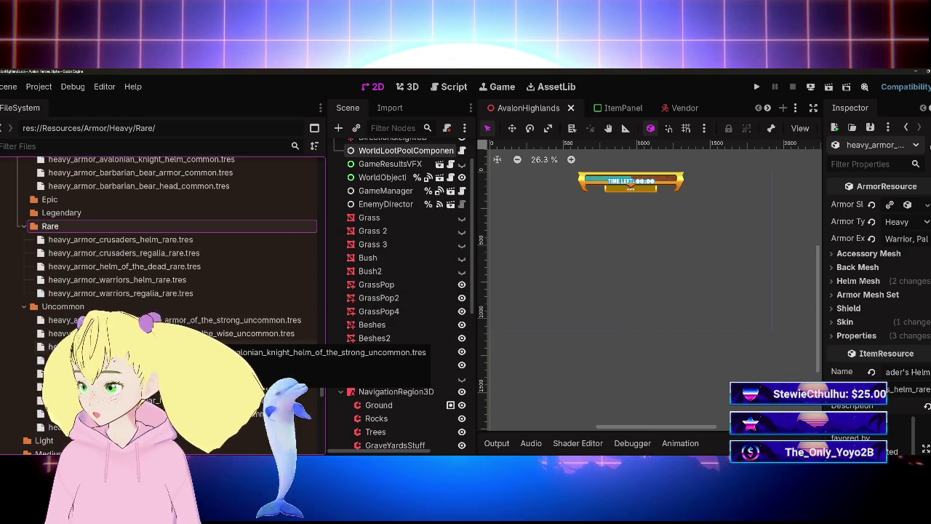
click(138, 266)
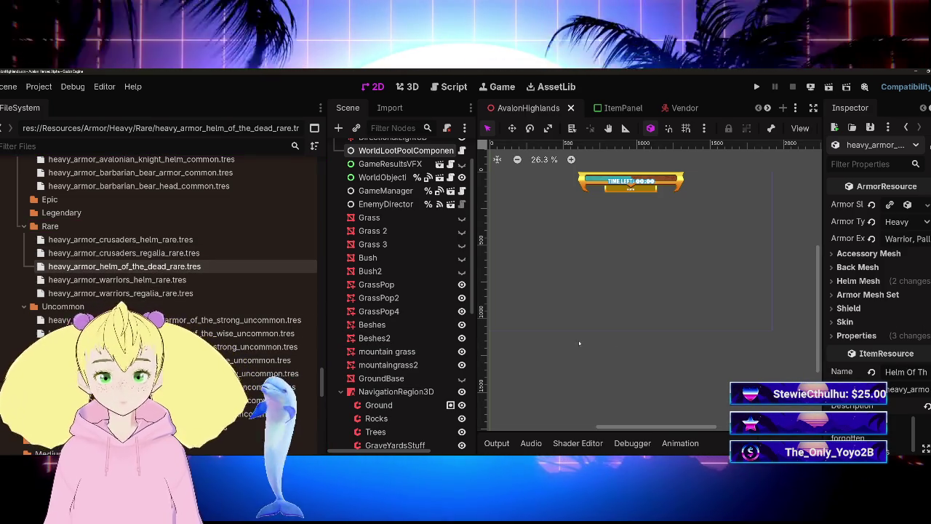
Narrow the FileSystem and Scene docks, widen the Inspector, and scroll to the ItemResource fields
drag(331, 318, 264, 320)
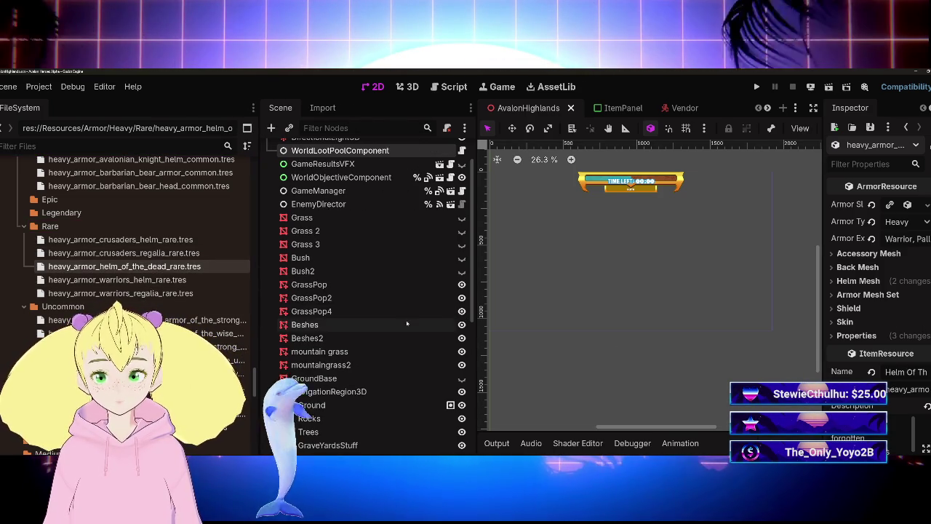
drag(476, 320, 309, 320)
drag(816, 327, 563, 329)
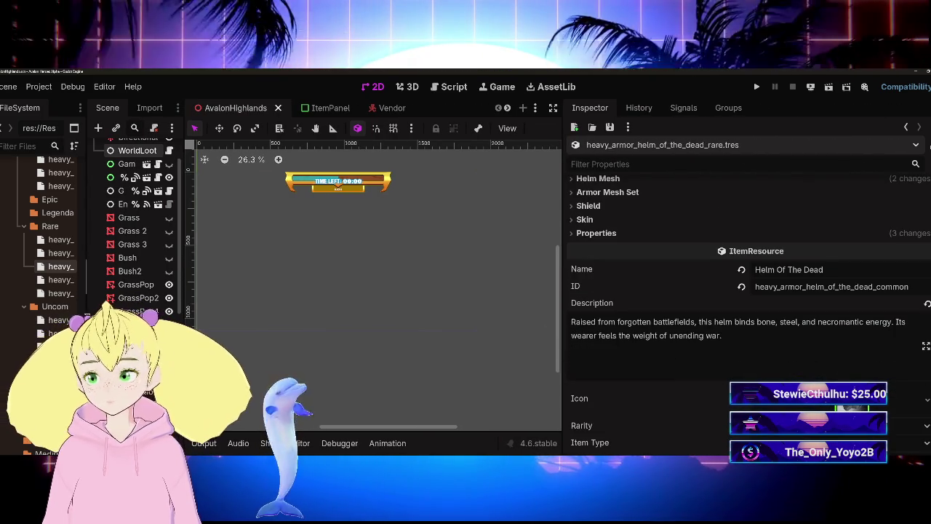
drag(87, 291, 160, 291)
scroll(73, 305, up, 15)
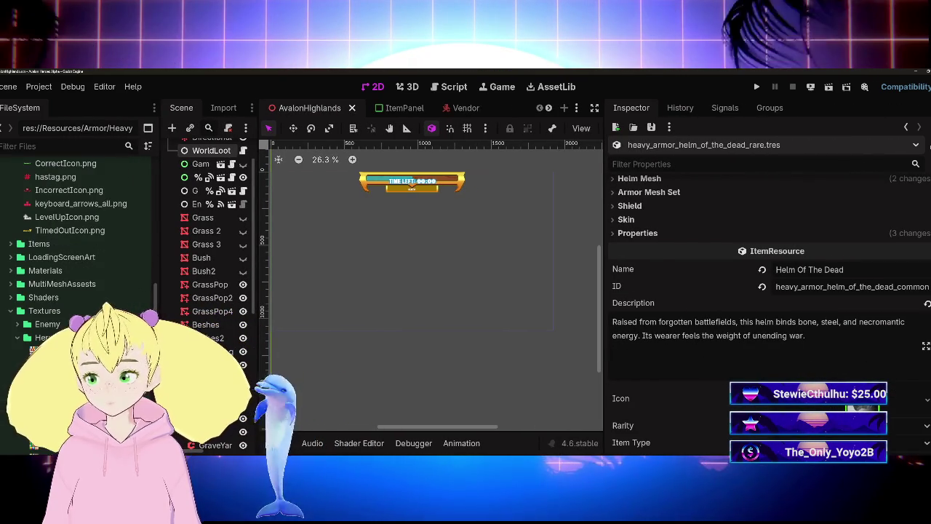
scroll(80, 233, down, 10)
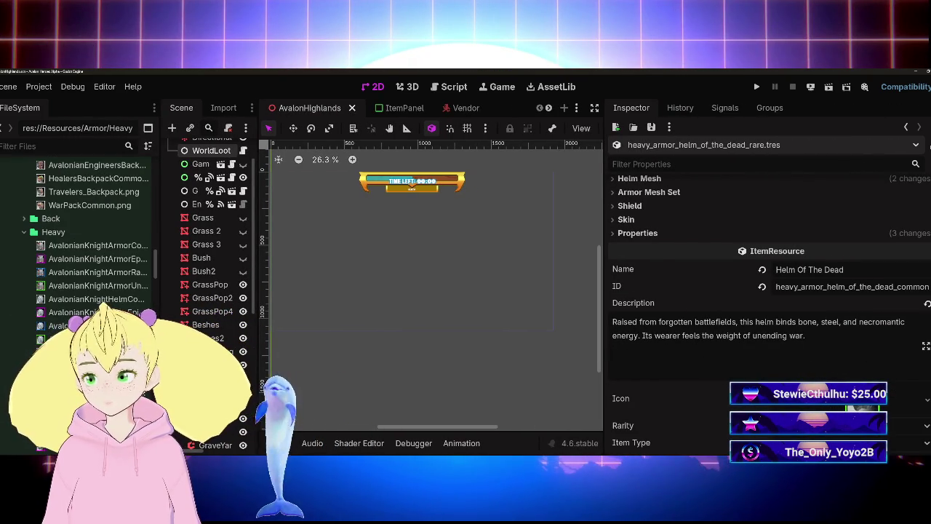
scroll(73, 307, down, 3)
scroll(691, 334, down, 1)
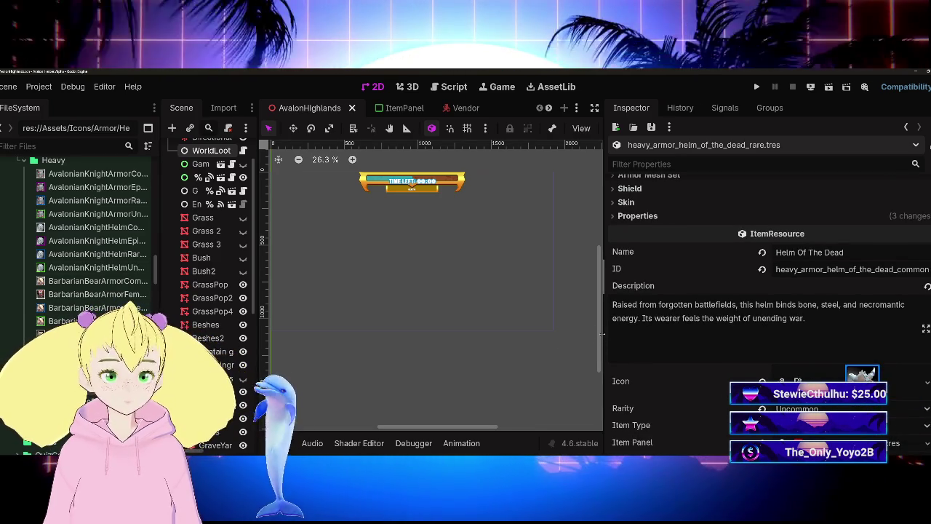
Set Item Panel BG to the blue gradient RareItemBG texture
drag(604, 341, 530, 340)
scroll(691, 327, down, 5)
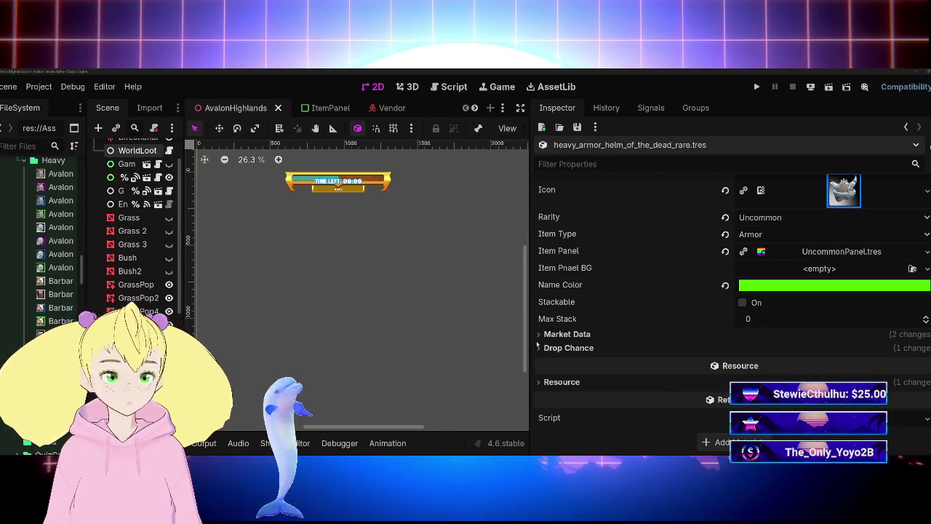
scroll(29, 318, down, 10)
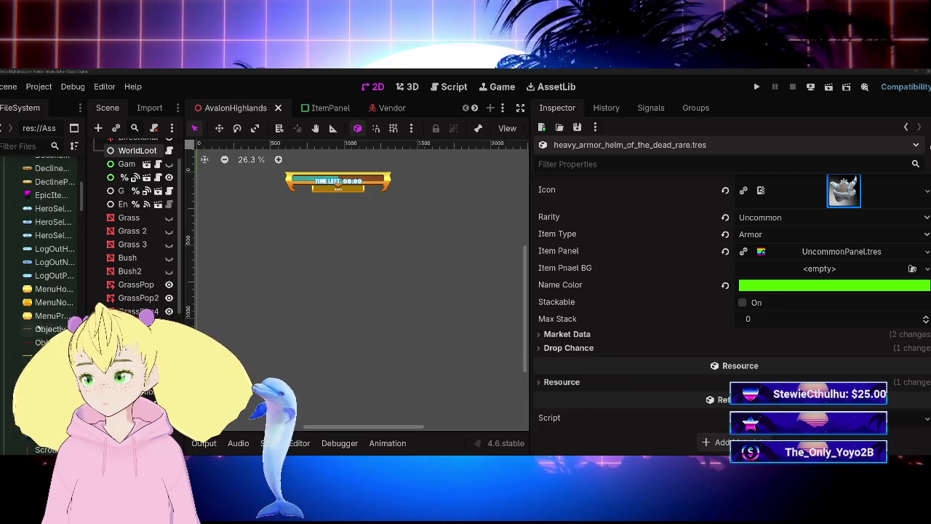
mouse_move(40, 330)
mouse_down()
mouse_move(466, 284)
mouse_move(825, 271)
mouse_up()
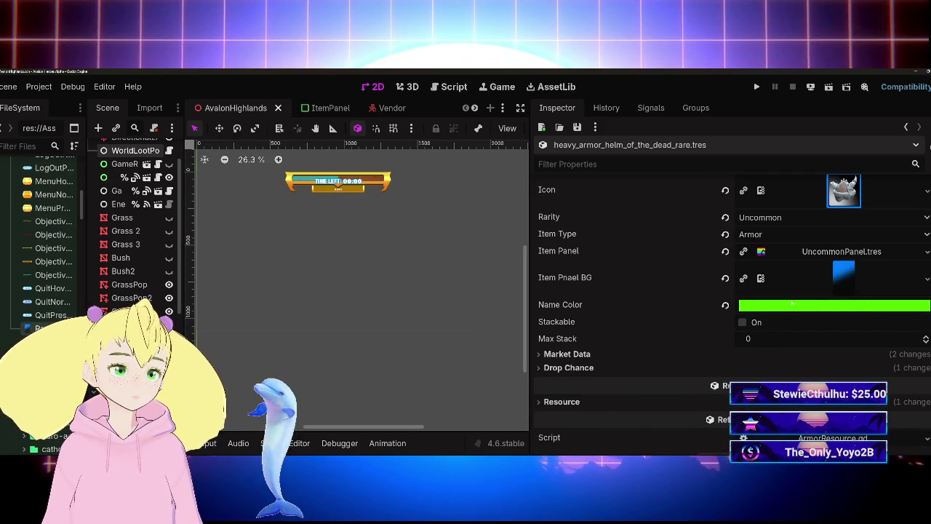
Set the Item Panel field to RarePanel.tres
scroll(43, 240, up, 10)
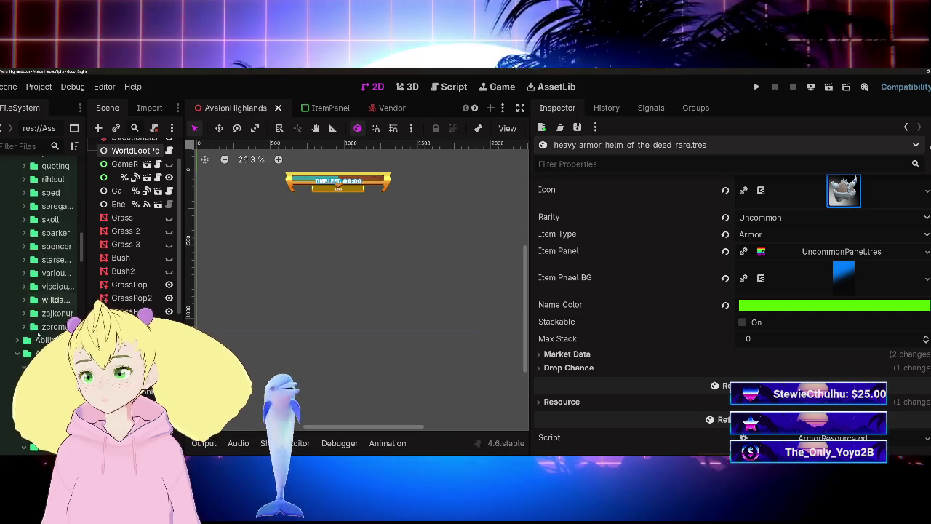
scroll(39, 333, down, 10)
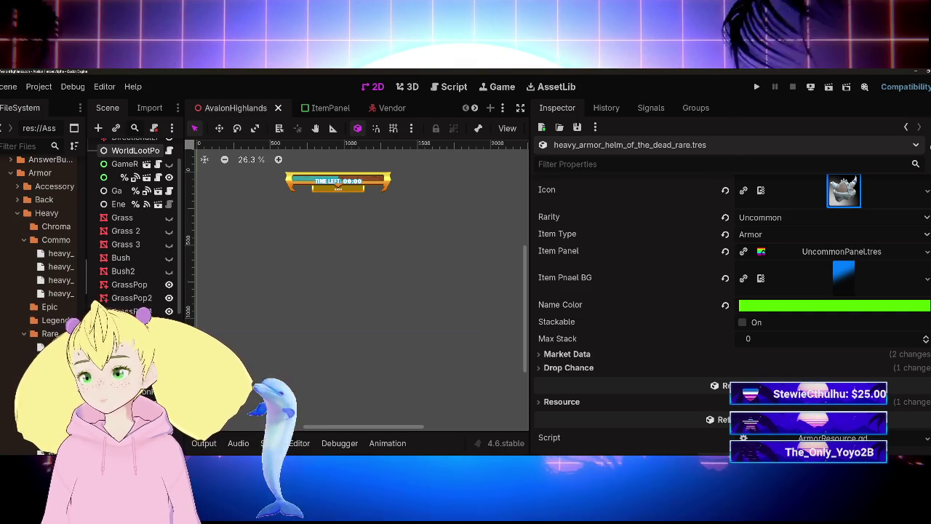
drag(88, 240, 173, 240)
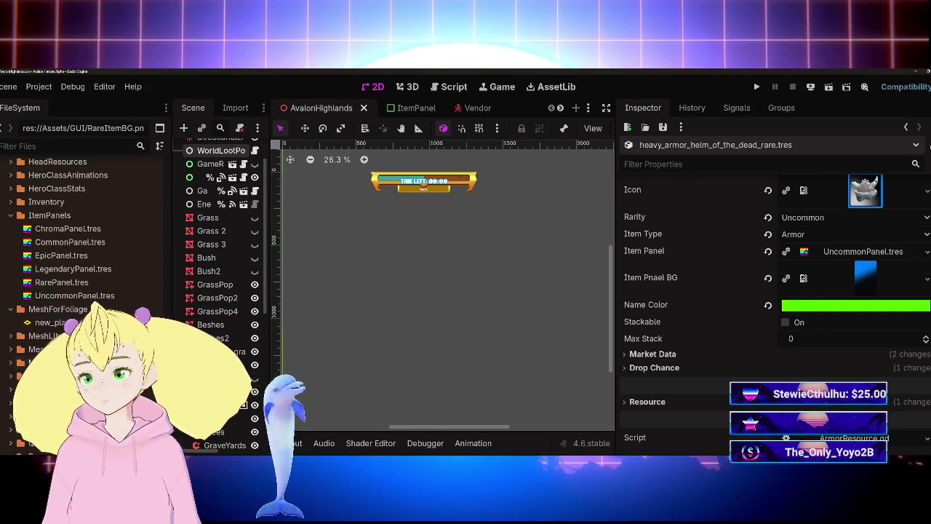
mouse_move(75, 286)
mouse_down()
mouse_move(837, 266)
mouse_move(855, 252)
mouse_up()
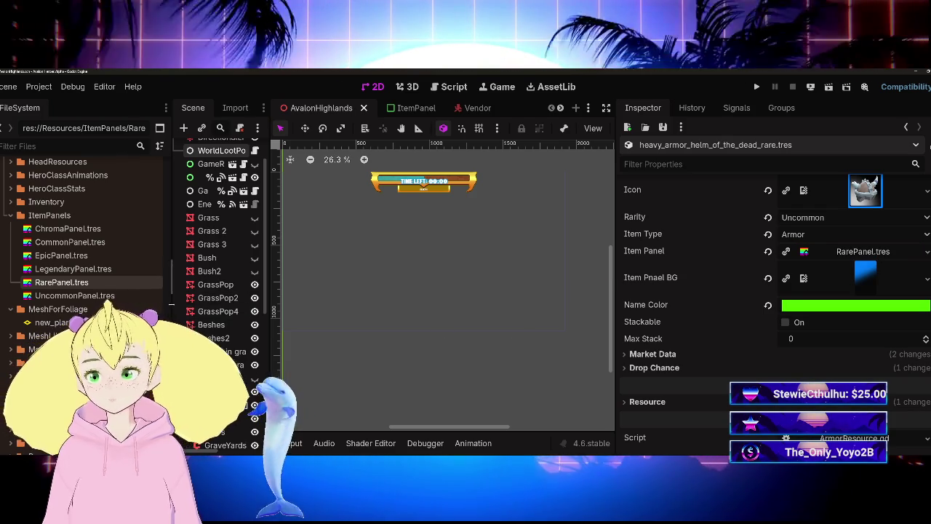
drag(173, 240, 92, 240)
drag(270, 240, 189, 240)
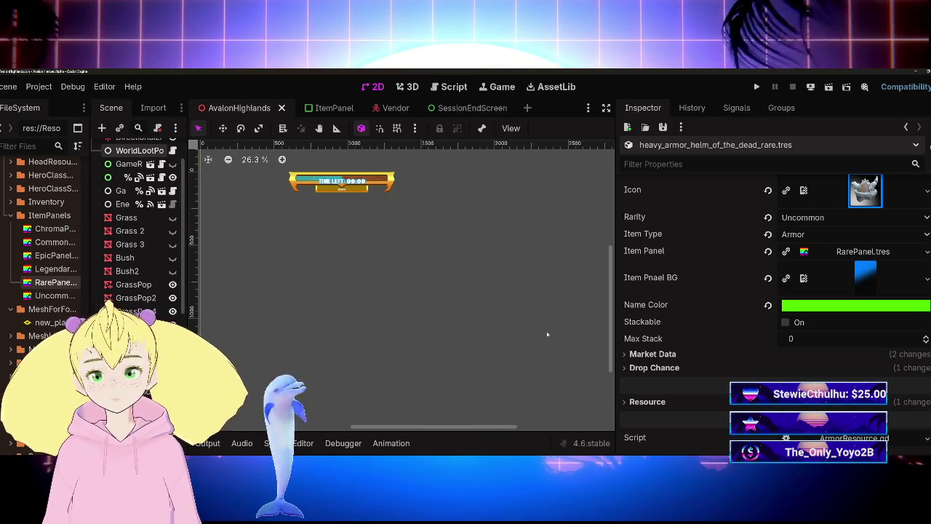
Set the Name Color to blue 007fff and the Rarity to Rare
click(807, 309)
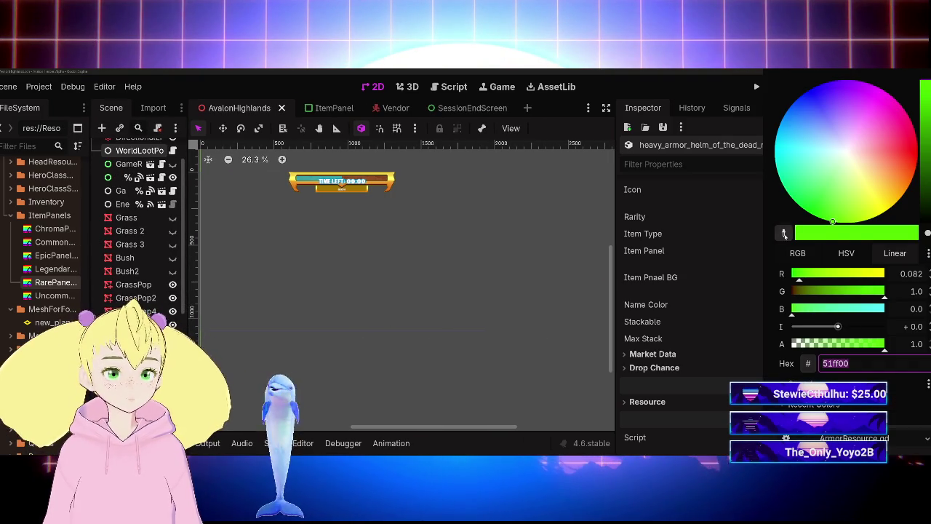
click(784, 232)
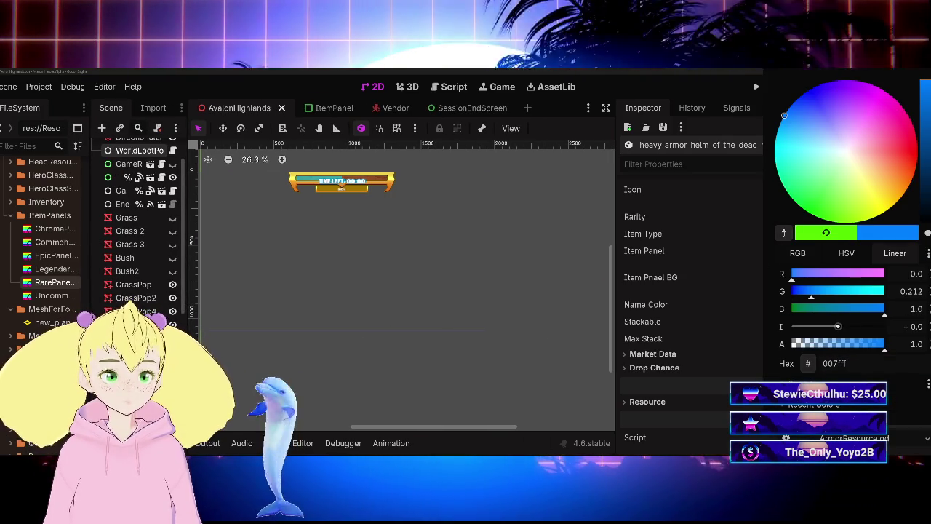
click(735, 338)
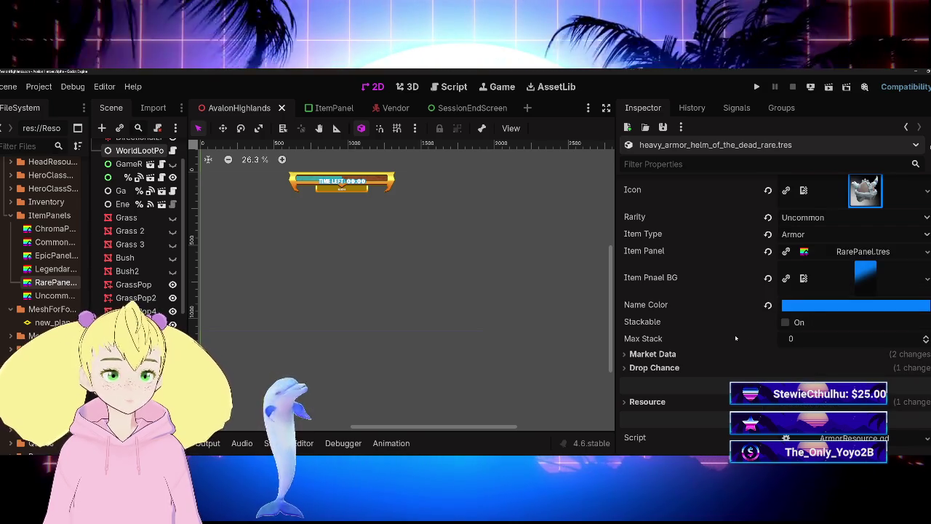
scroll(738, 340, up, 2)
click(837, 286)
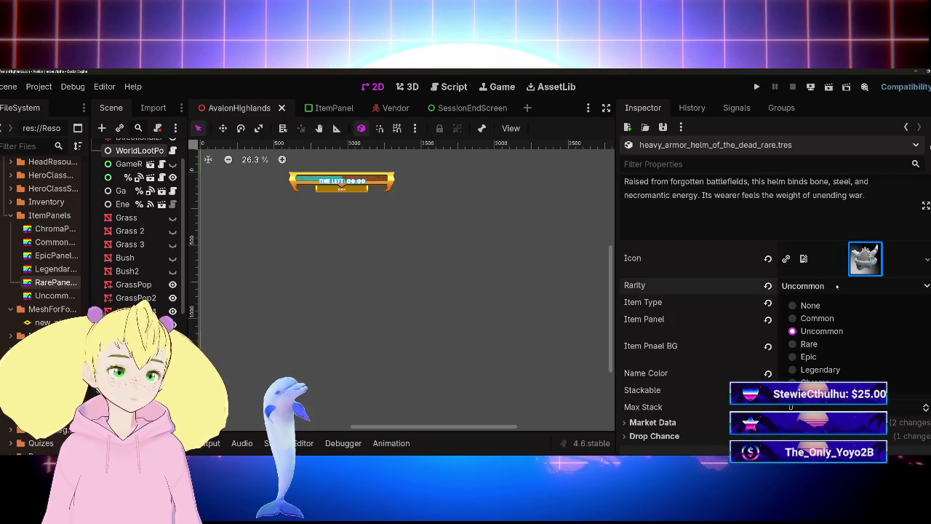
click(809, 344)
scroll(776, 312, up, 1)
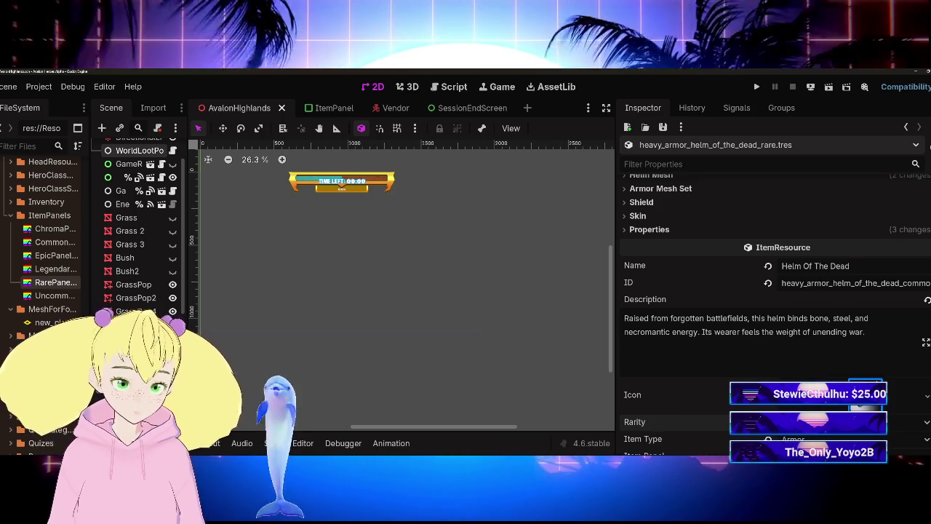
click(836, 421)
click(835, 408)
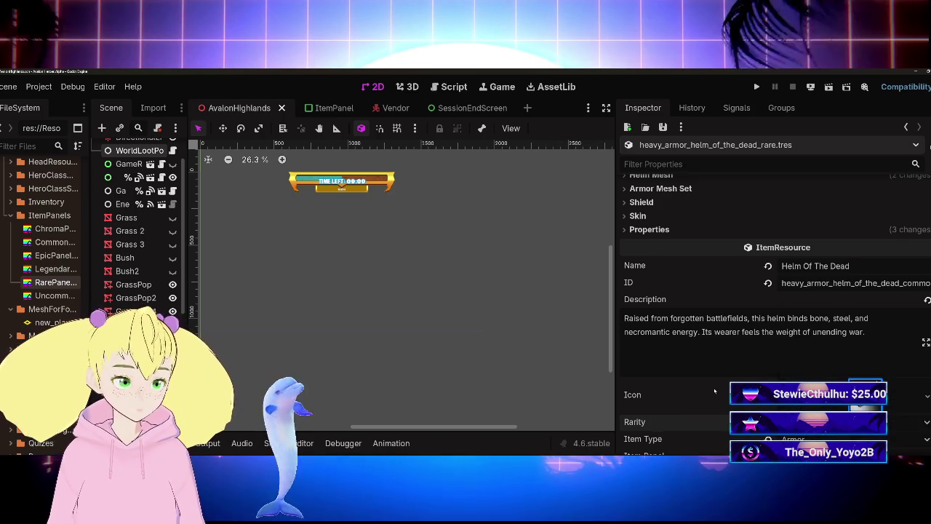
Set the Market Data Buy Price to 3000 and Sell Price to 200
scroll(716, 381, up, 2)
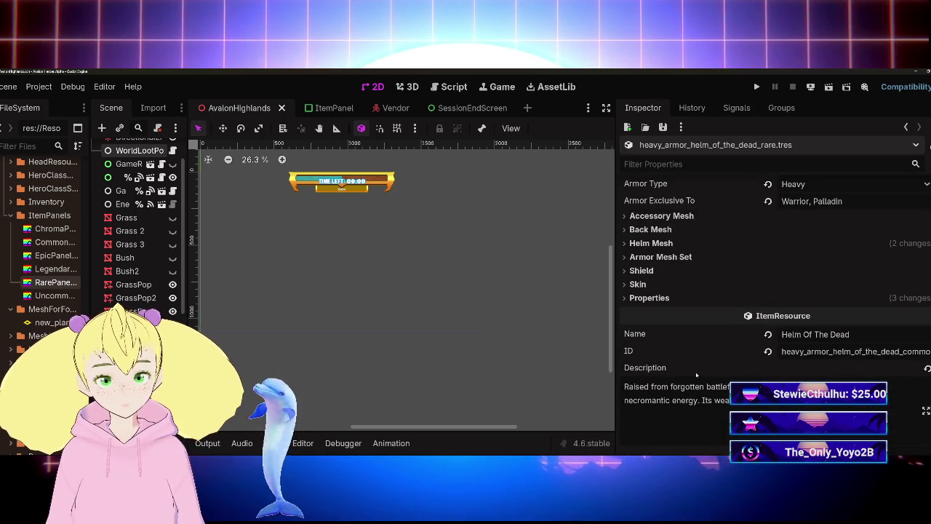
scroll(661, 312, down, 8)
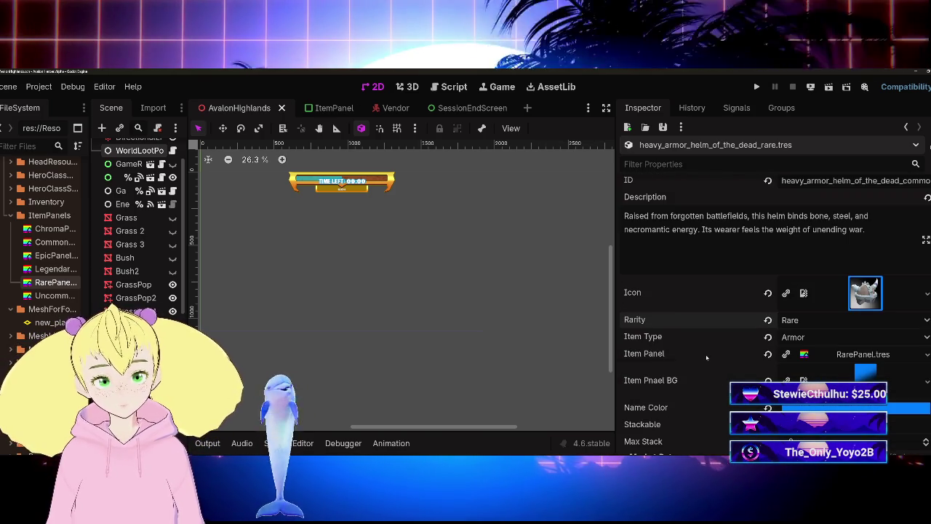
click(687, 351)
click(684, 352)
click(684, 349)
click(673, 348)
click(661, 334)
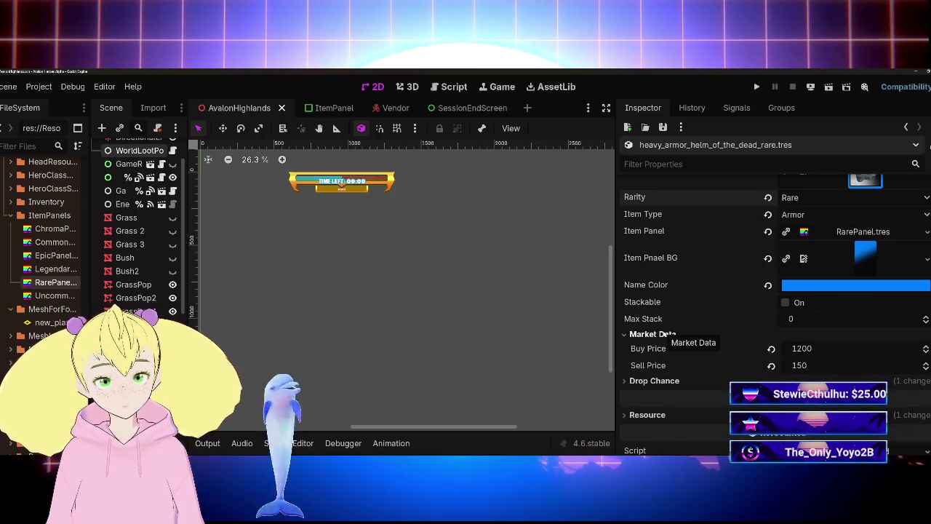
click(804, 348)
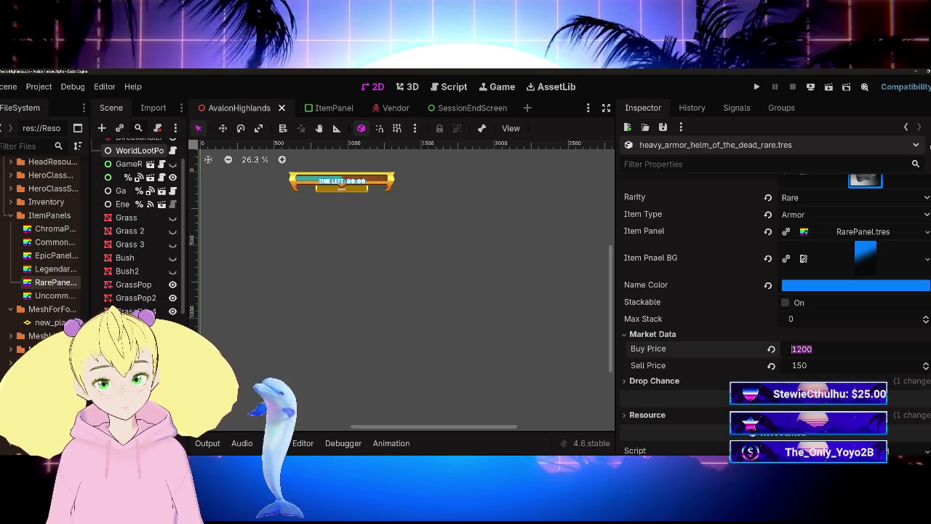
text(3000)
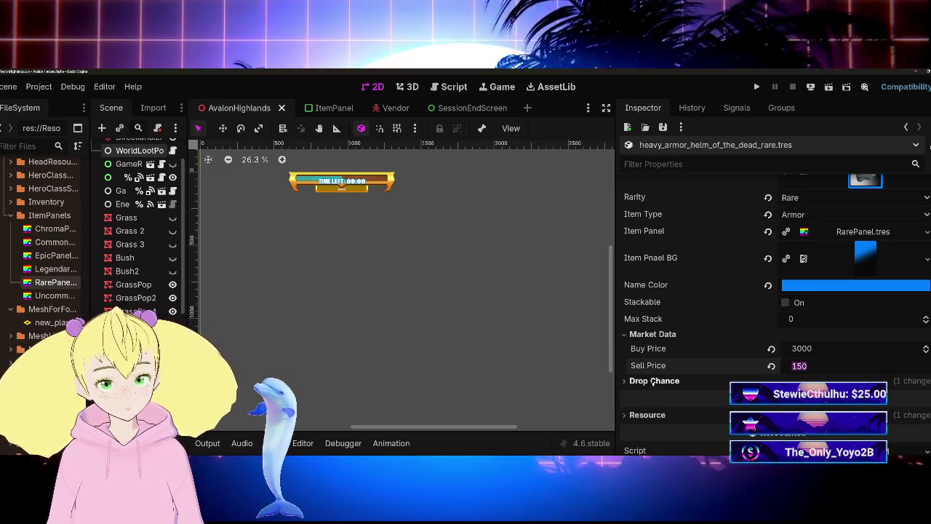
text(200)
key(Return)
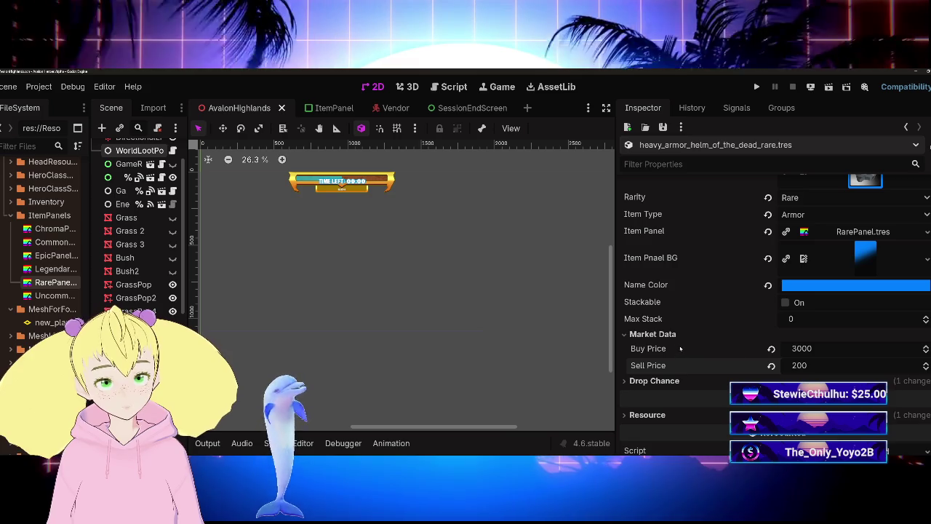
click(691, 334)
Expand the helm's Properties and its Stat Bonus resource
scroll(694, 360, up, 7)
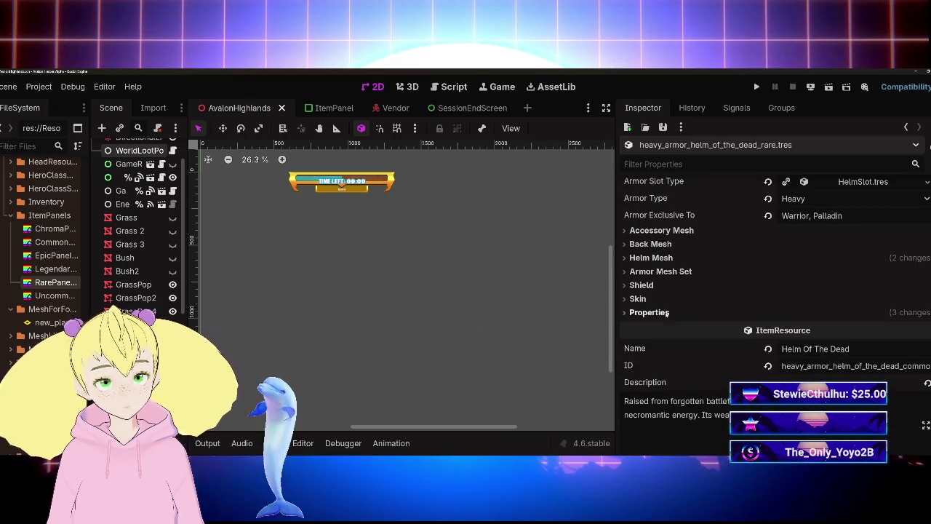
click(649, 312)
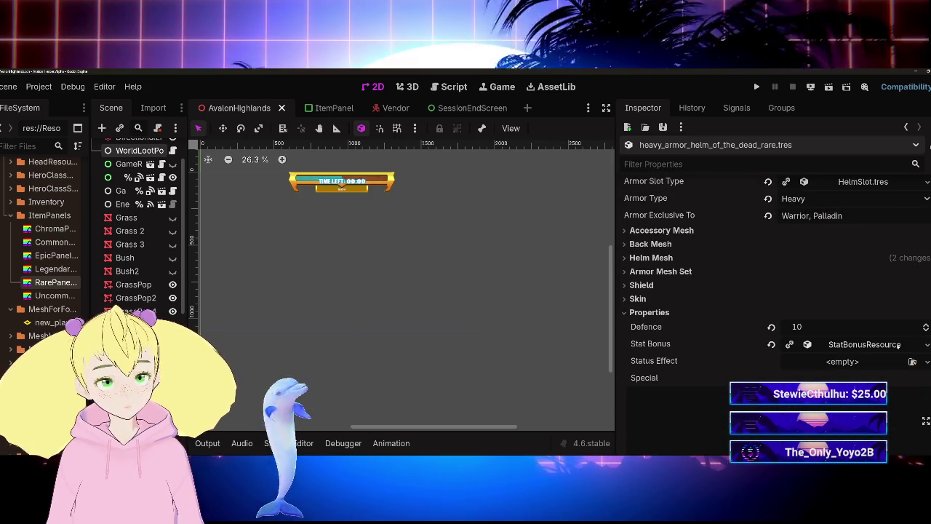
click(926, 345)
click(808, 395)
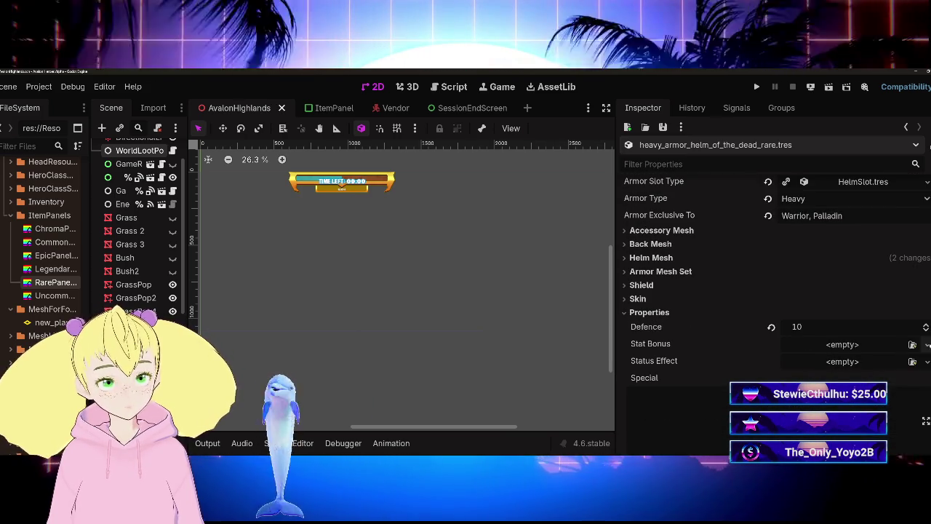
key(ctrl+z)
click(864, 344)
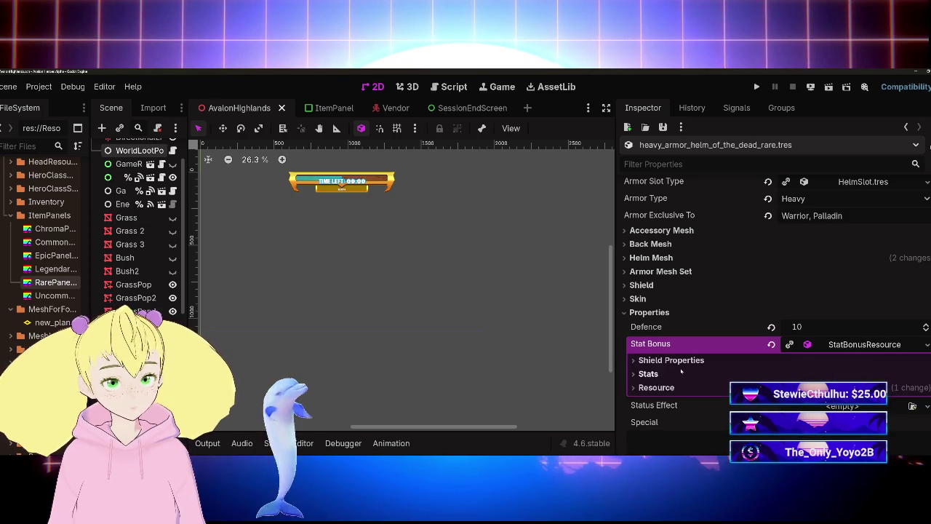
scroll(696, 369, down, 2)
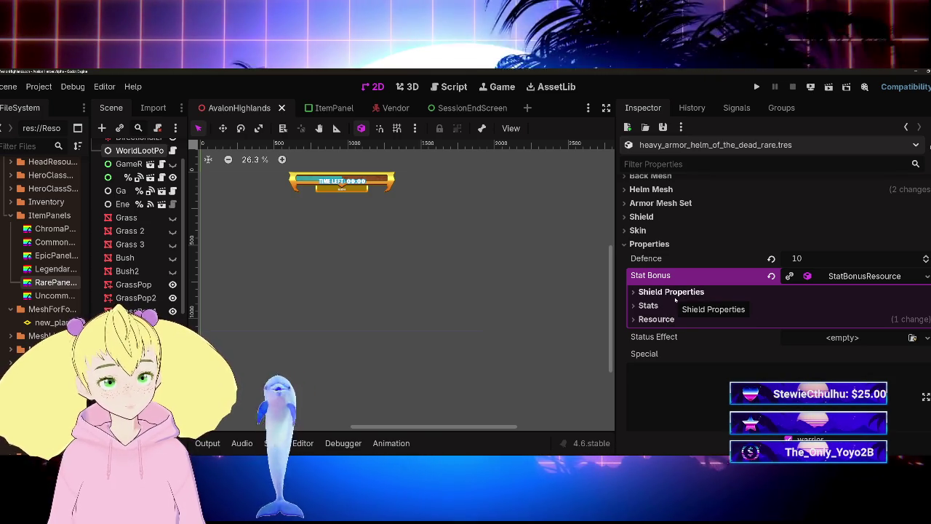
Enter Strength 10, Vitality 15 and Dexterity 5 in the Stats, then save
click(662, 307)
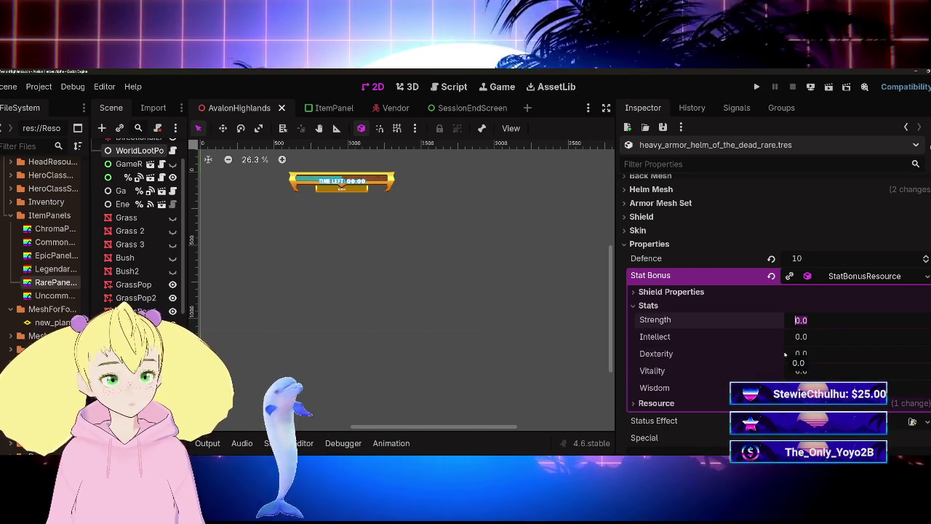
text(15)
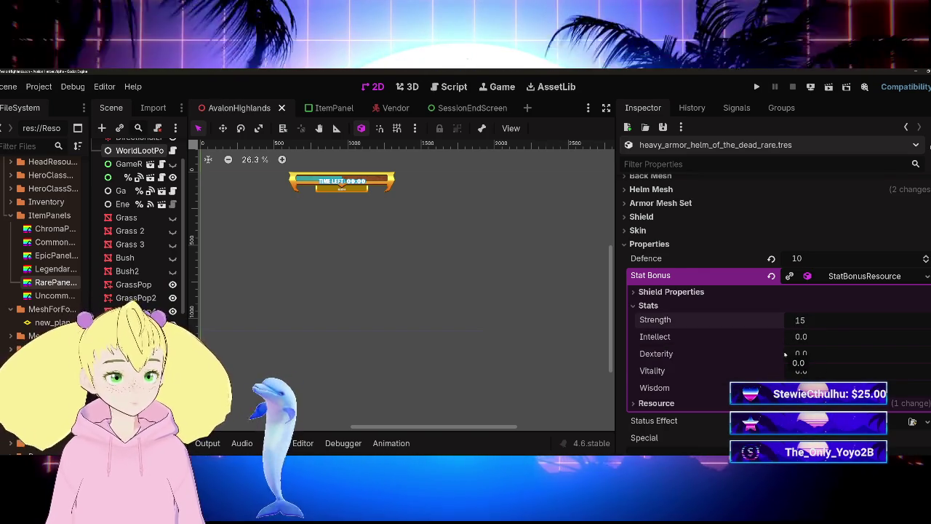
text(0)
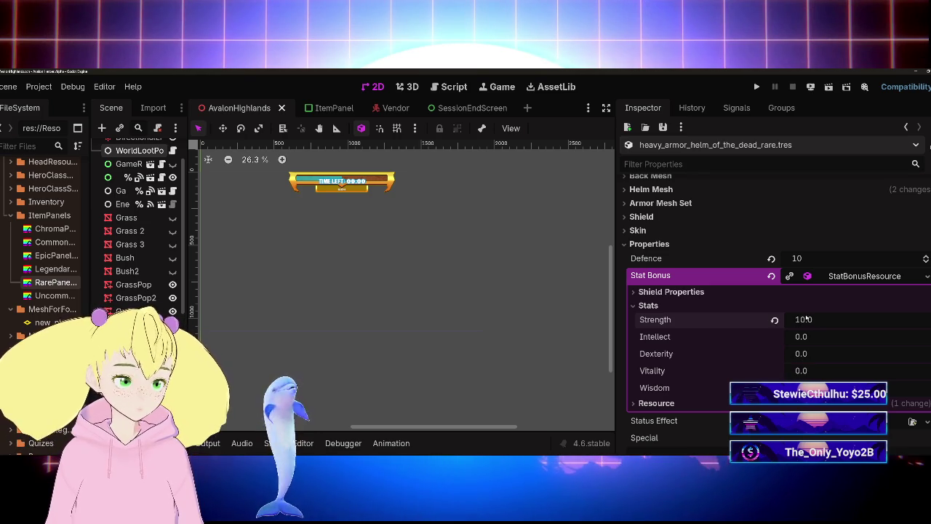
click(800, 371)
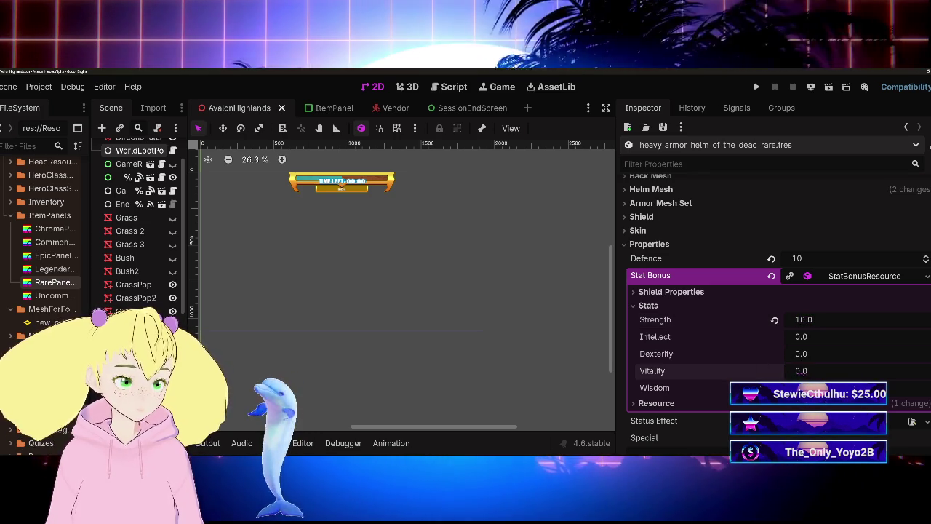
text(15)
key(Return)
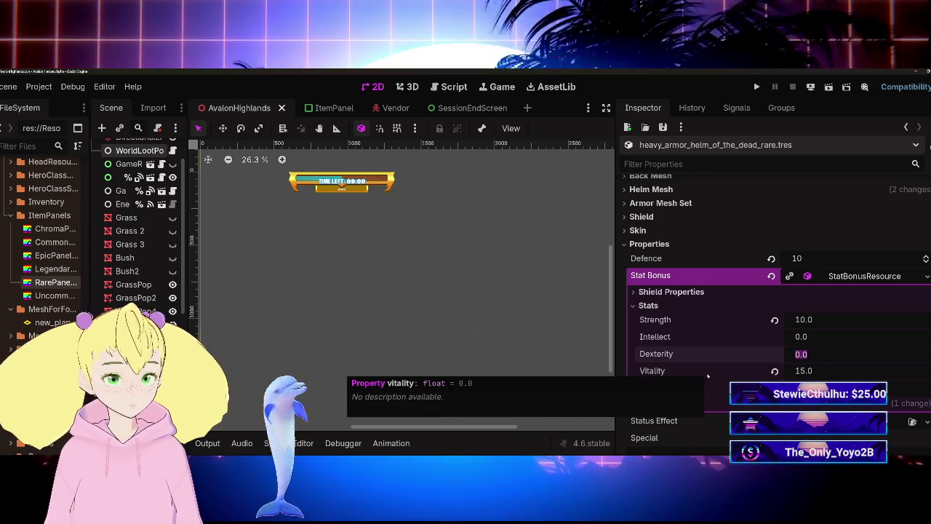
text(5)
key(Return)
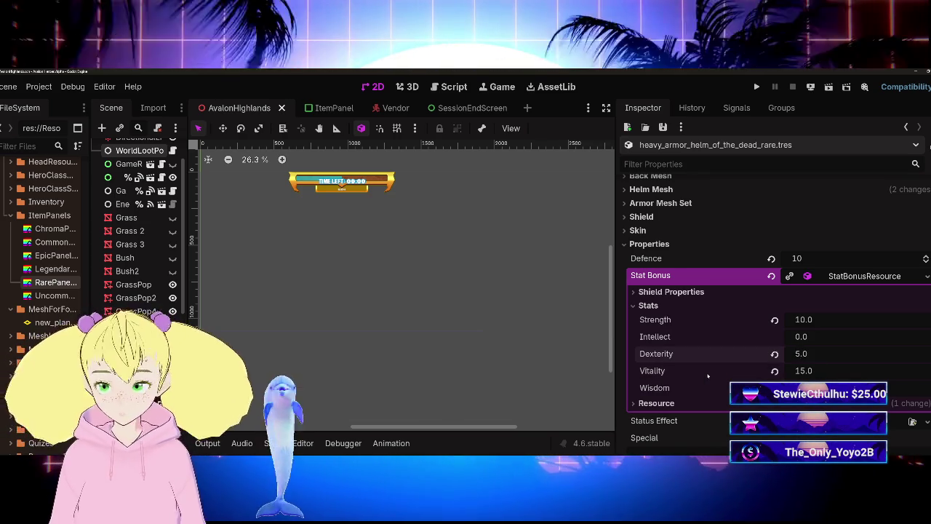
key(ctrl+s)
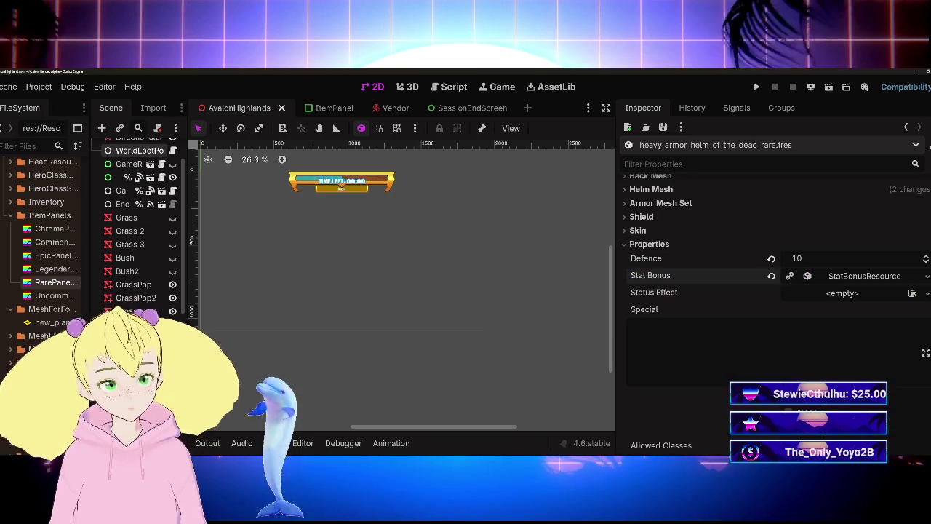
Rename the helm to Helm Of The Undying and paste a cursed-helm description
scroll(771, 306, down, 5)
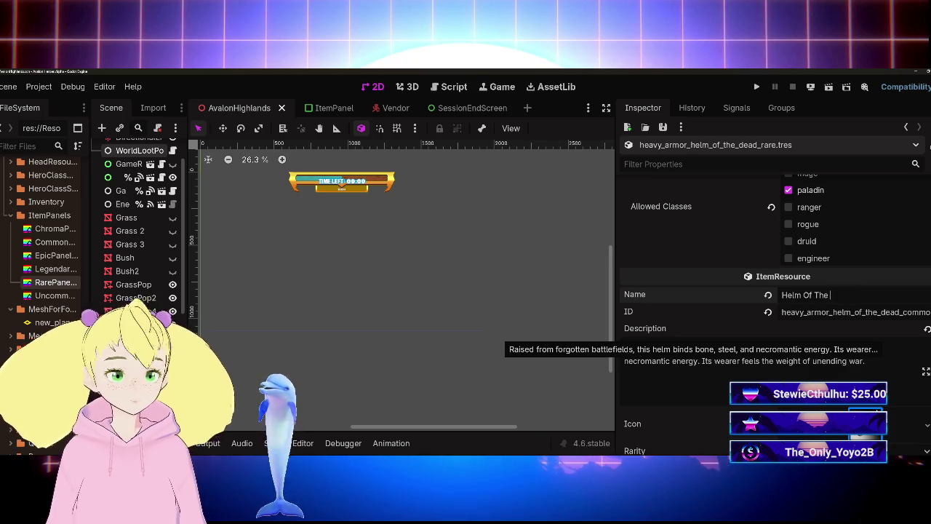
text(dying)
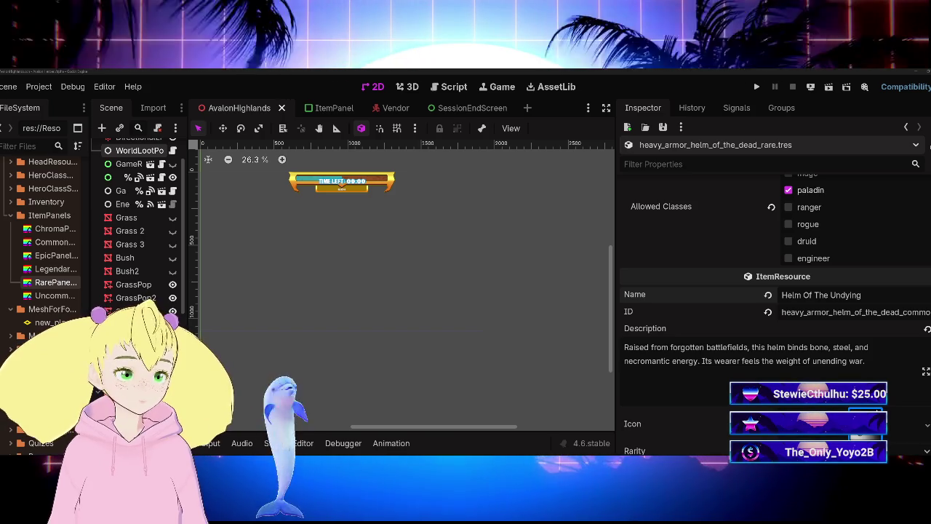
key(ctrl+a)
key(BackSpace)
text(A cursed helm whispered to defy death itself, worn by those who refuse to fall in battle.)
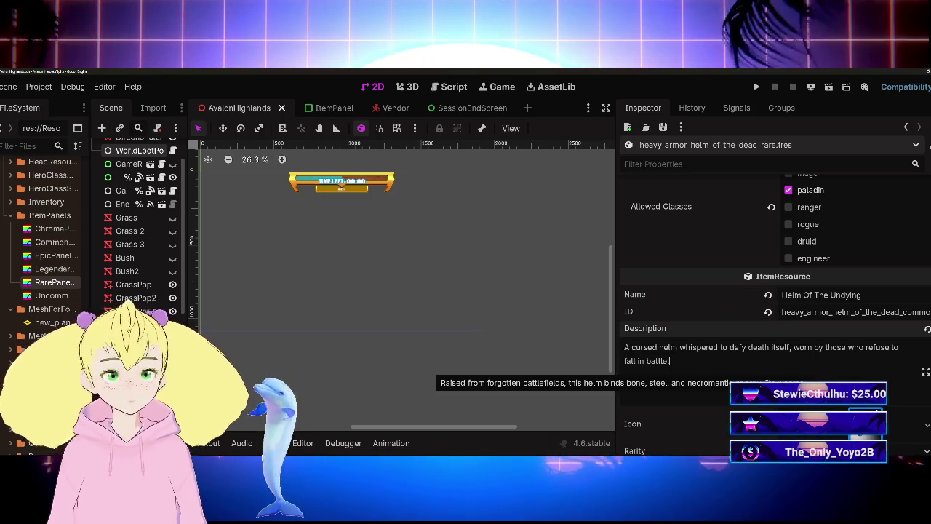
Change the ID to heavy_armor_helm_of_the_undying_rare and save the scene
click(834, 312)
key(Delete)
key(Delete)
key(Delete)
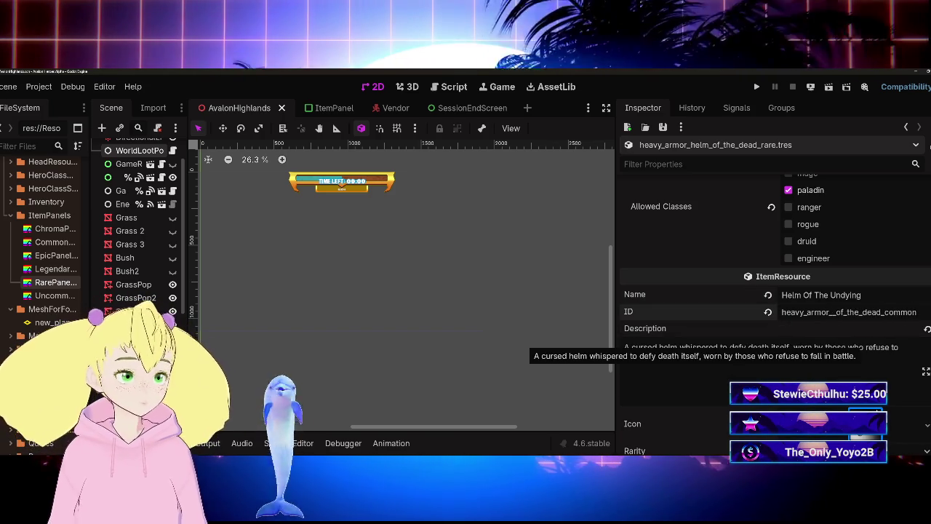
key(Delete)
key(Delete)
key(Delete)
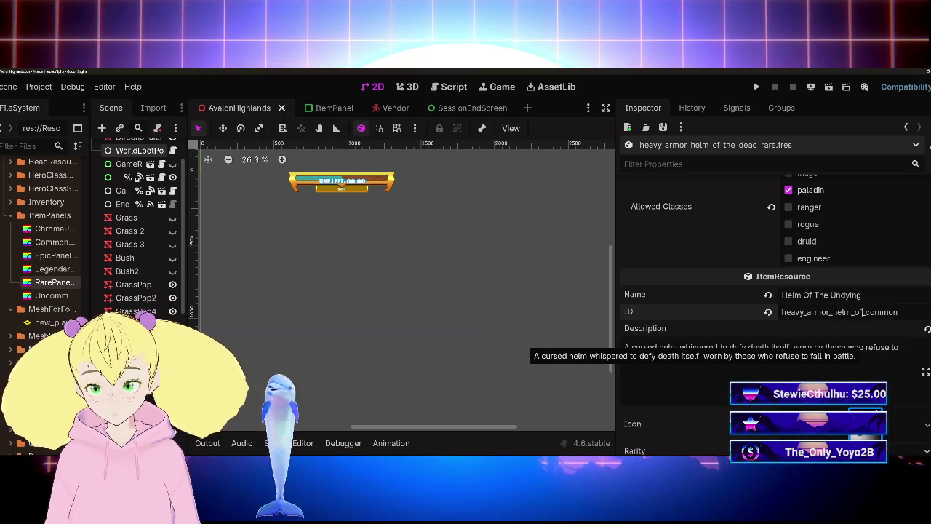
text(undying_)
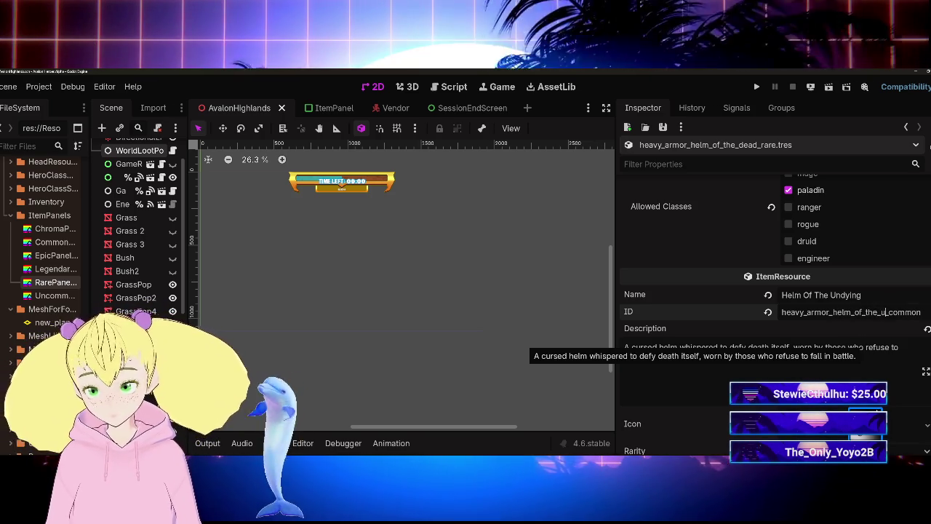
click(671, 361)
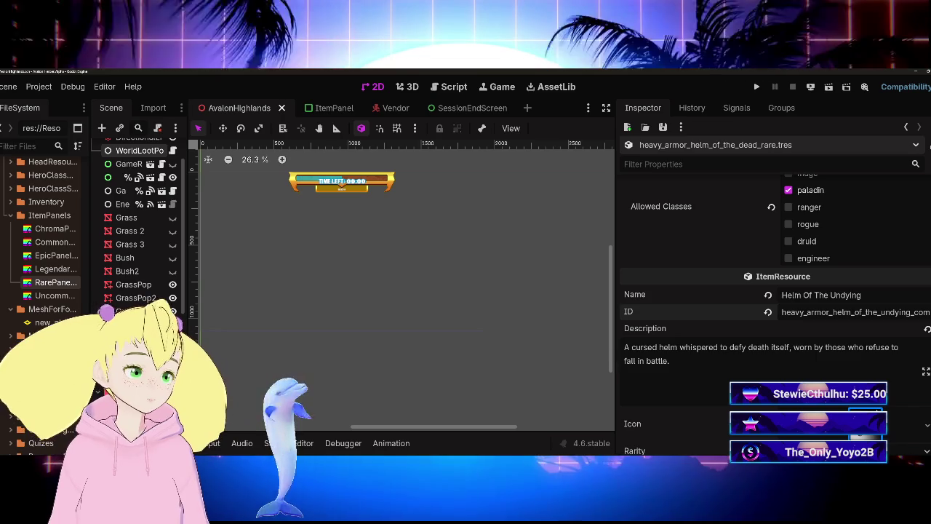
click(913, 312)
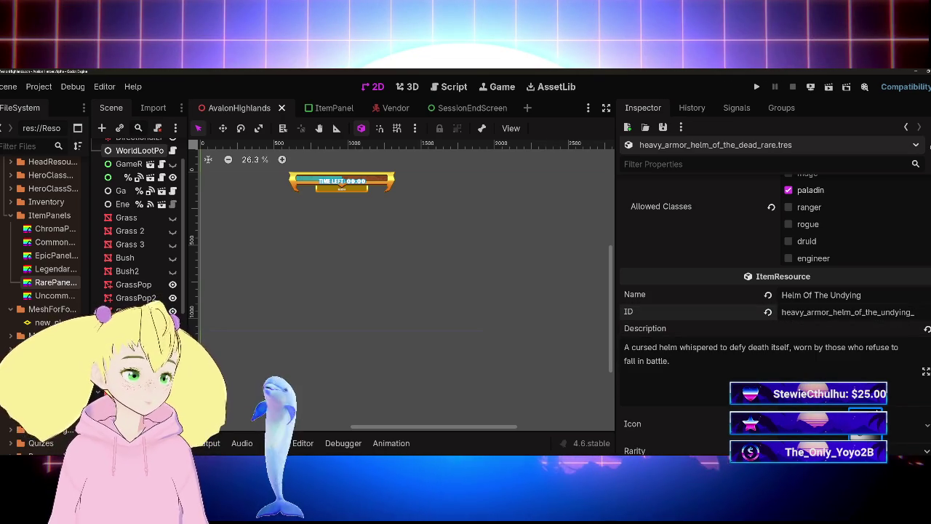
text(rare)
click(847, 347)
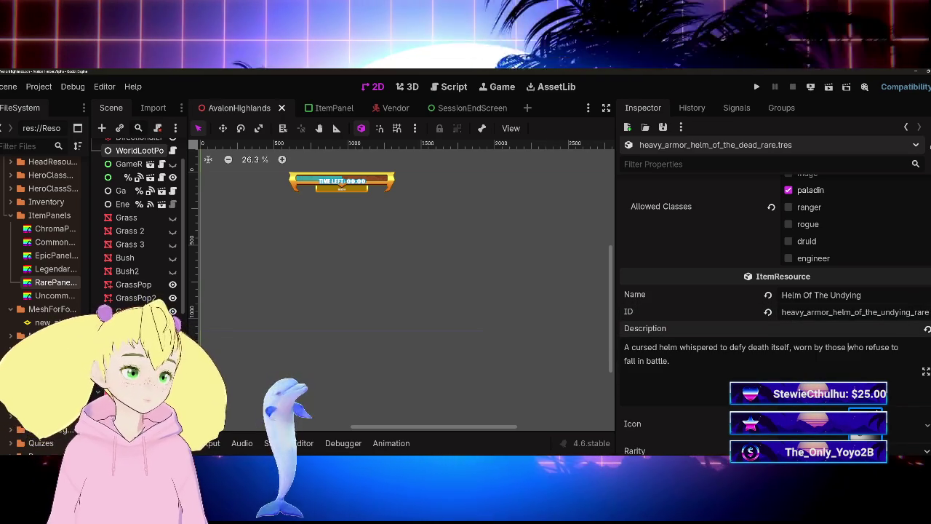
key(ctrl+s)
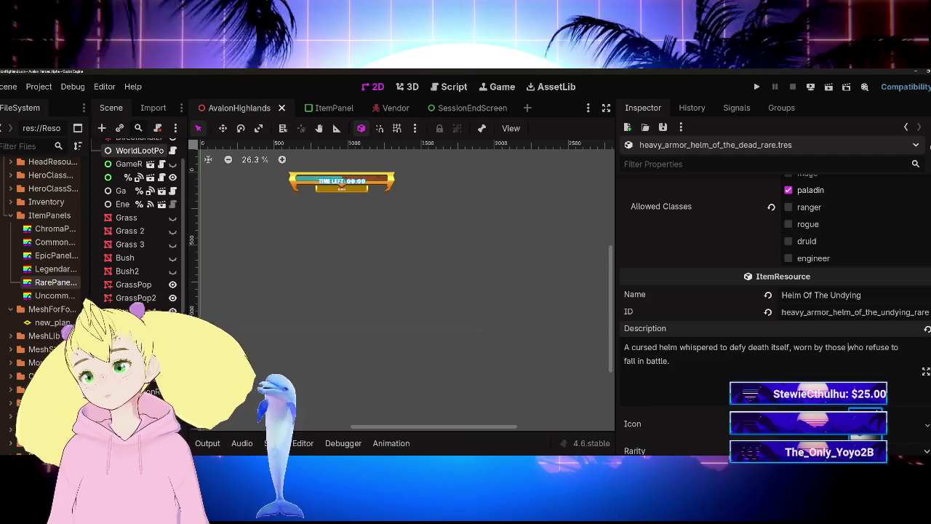
scroll(847, 347, up, 5)
Make the helm mesh and its sub-meshes unique with Make Unique (Recursive)
scroll(775, 305, up, 3)
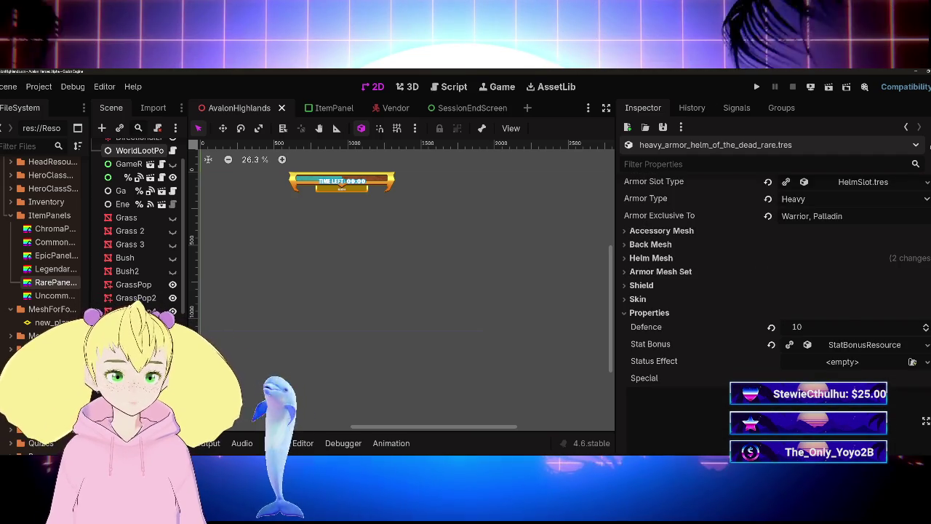
scroll(842, 346, down, 2)
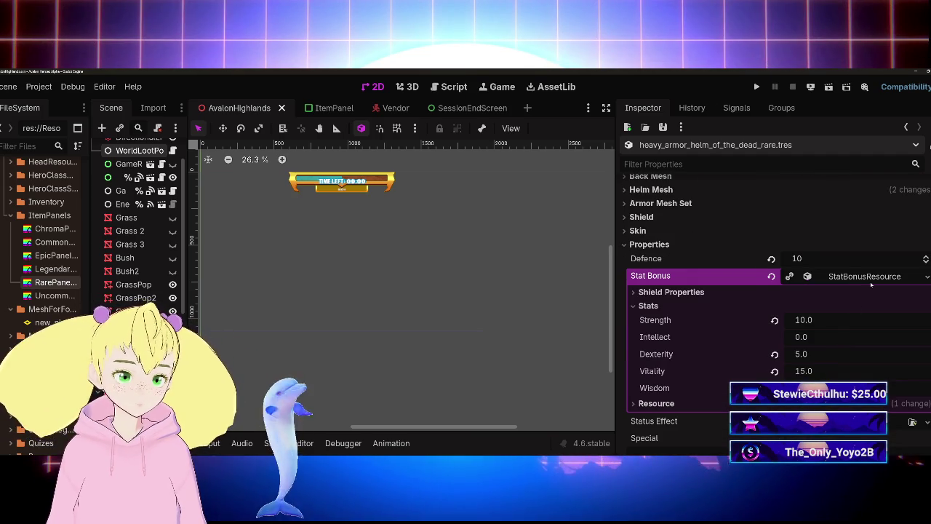
scroll(771, 305, down, 7)
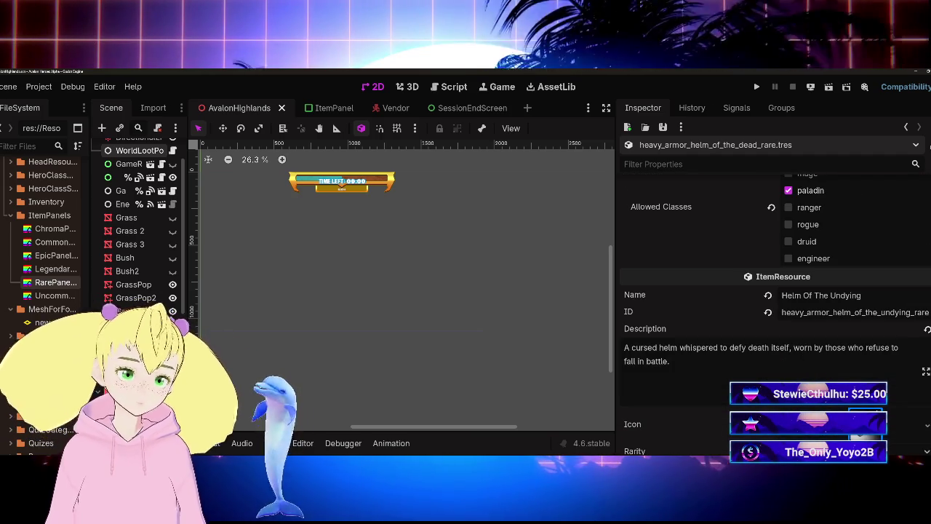
scroll(760, 349, down, 5)
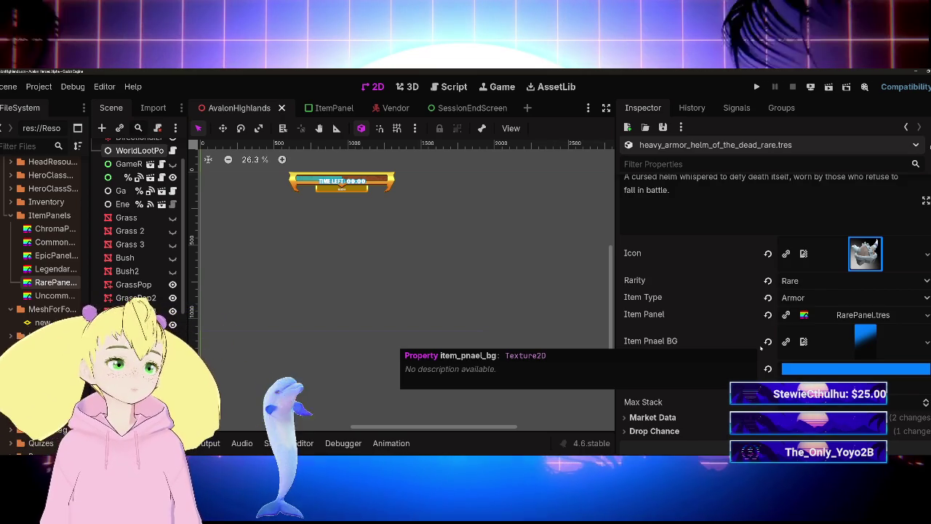
scroll(764, 342, down, 5)
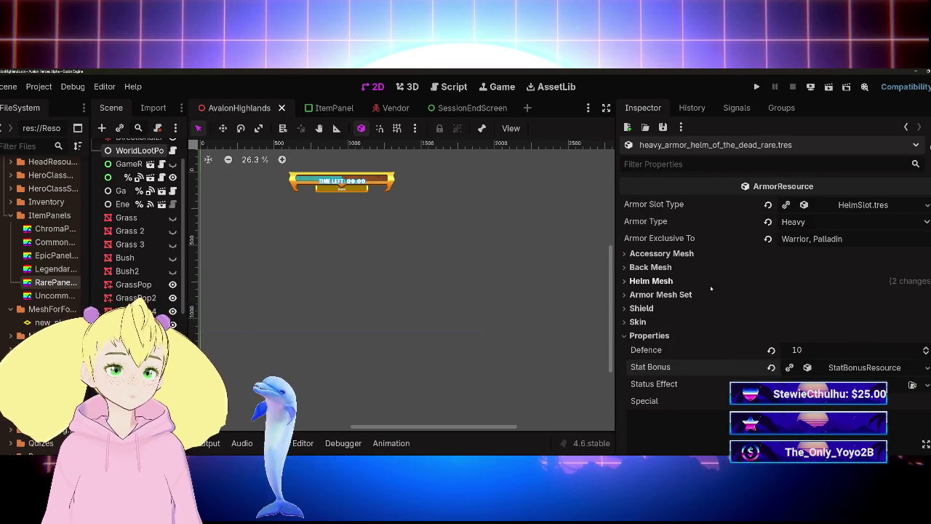
click(651, 281)
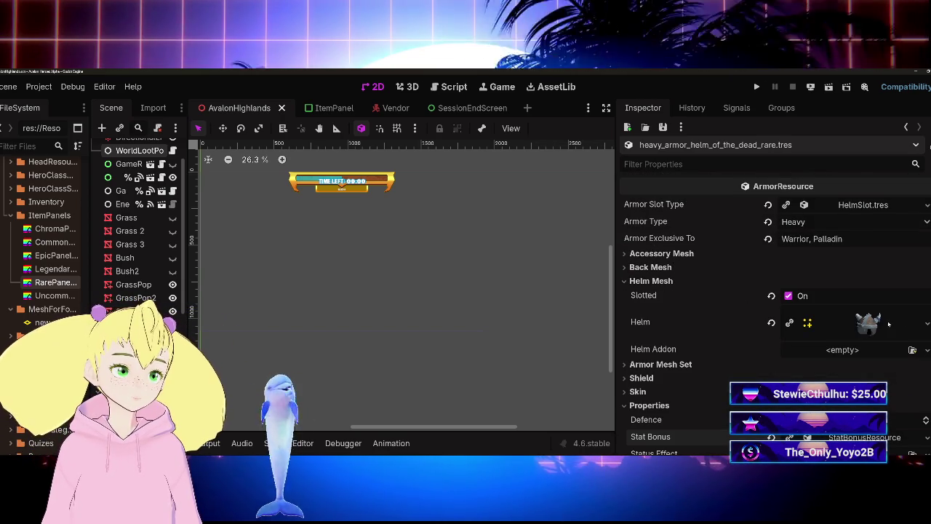
click(869, 322)
click(873, 383)
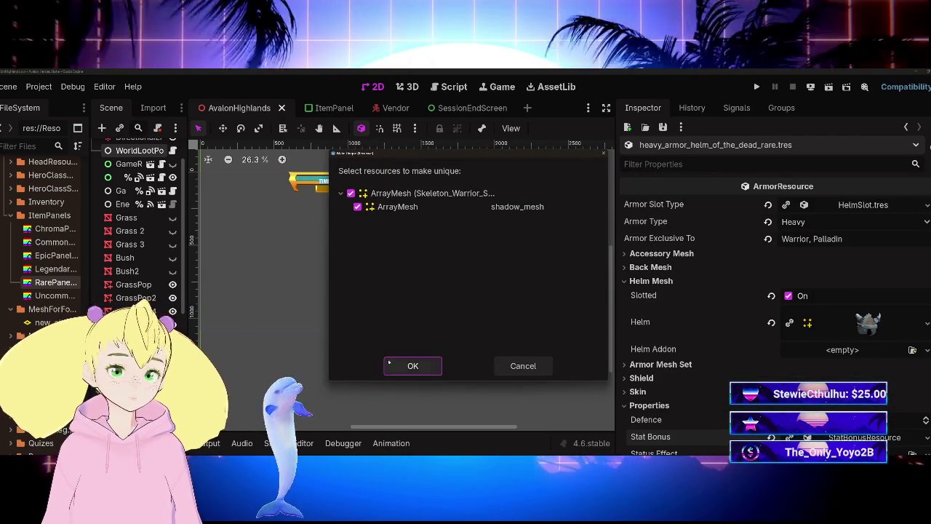
click(412, 366)
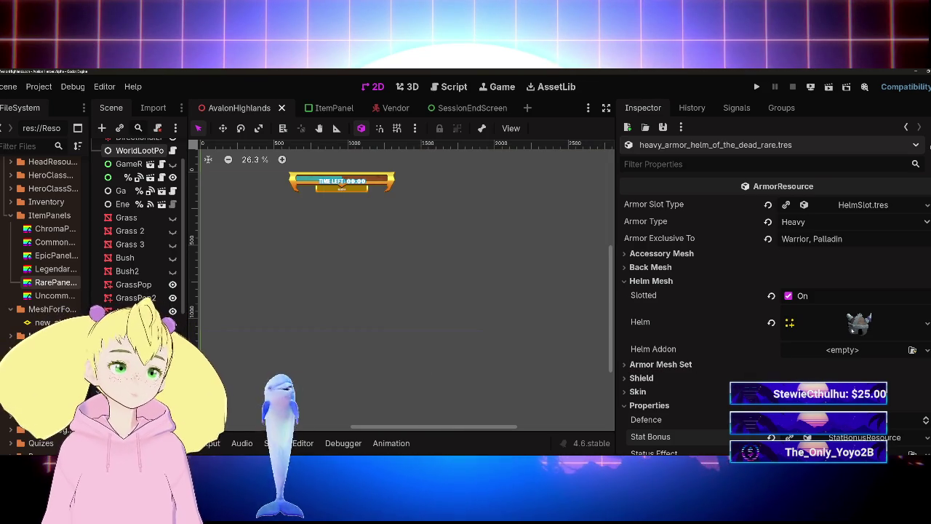
Expand the helm mesh's properties to show its Surface 0 material settings
click(858, 322)
scroll(716, 386, down, 5)
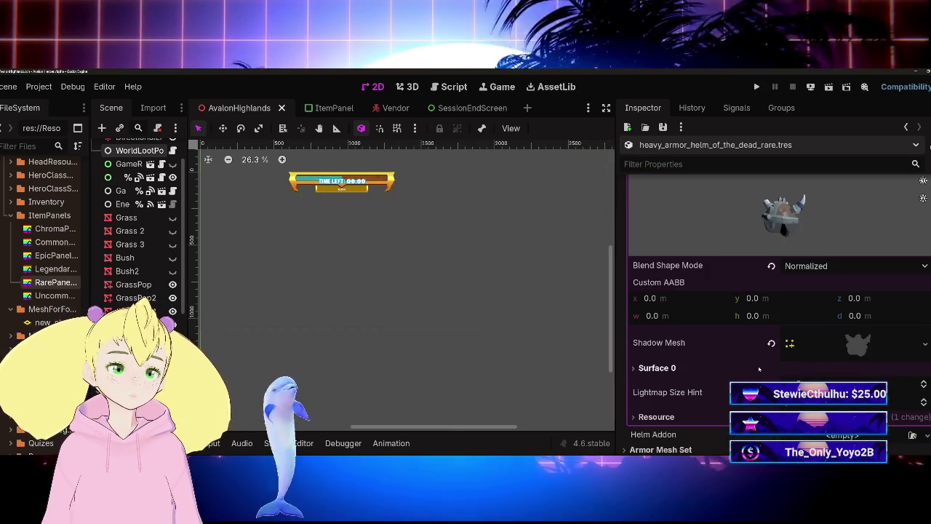
click(761, 368)
click(794, 409)
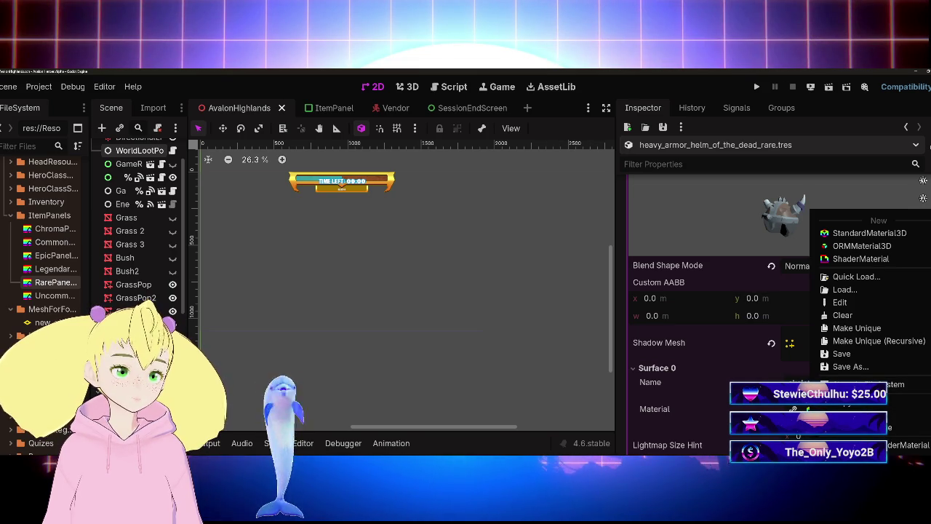
Make the Surface 0 material and its textures unique
click(859, 328)
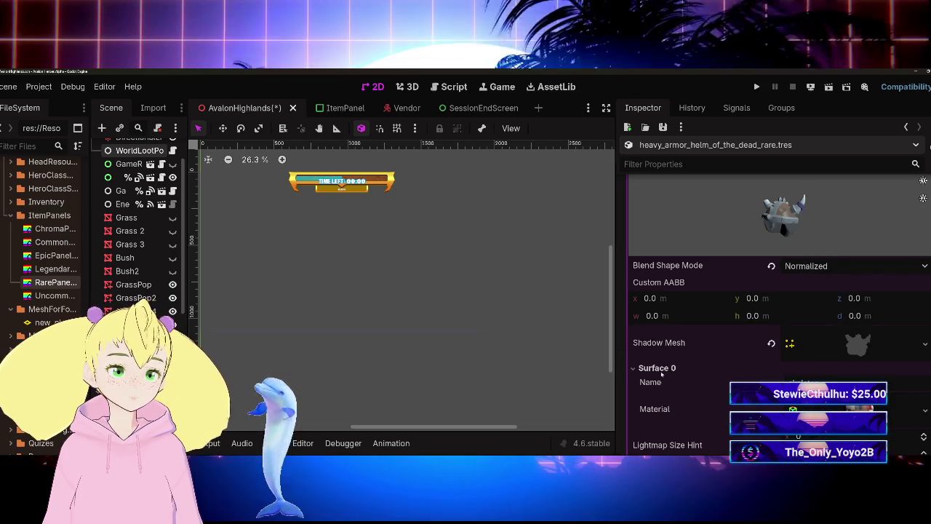
click(925, 409)
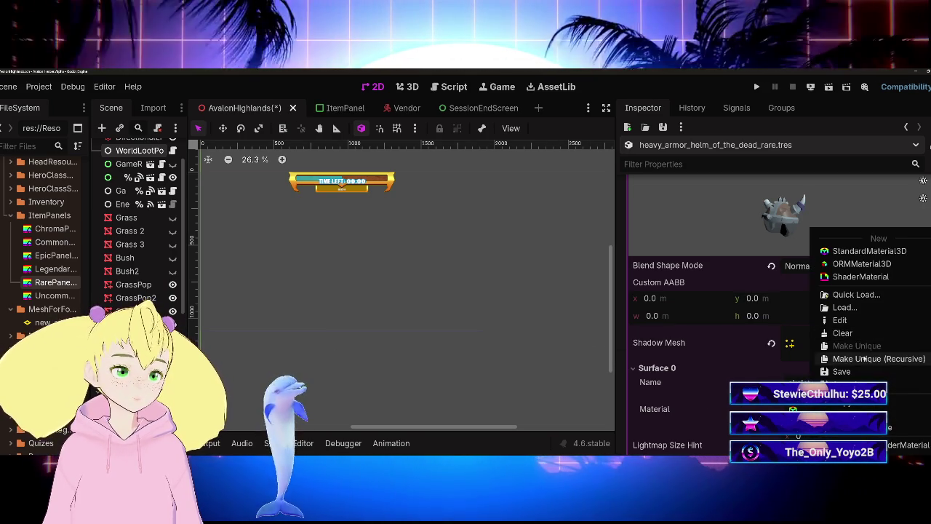
click(863, 358)
click(414, 364)
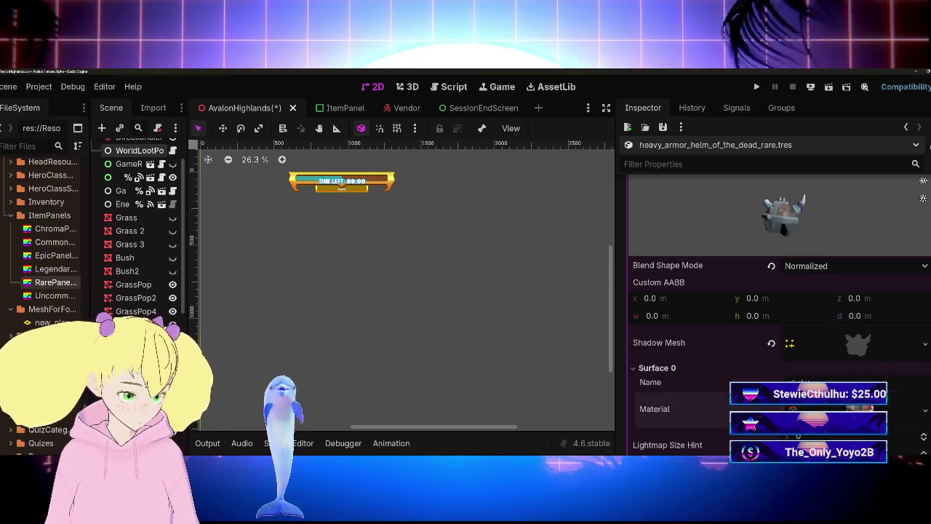
Set the material's Albedo texture to rogue_texture.png
click(858, 409)
scroll(772, 380, down, 3)
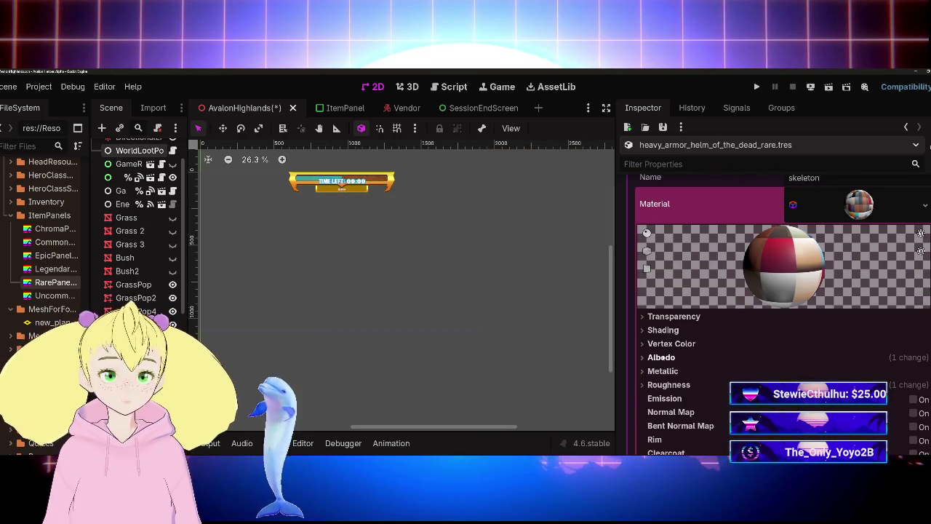
scroll(47, 233, down, 10)
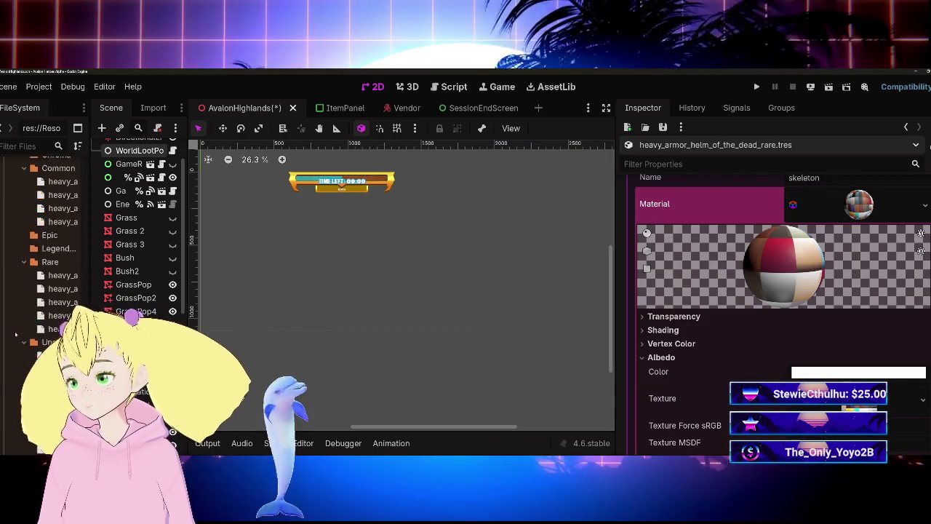
scroll(51, 240, up, 5)
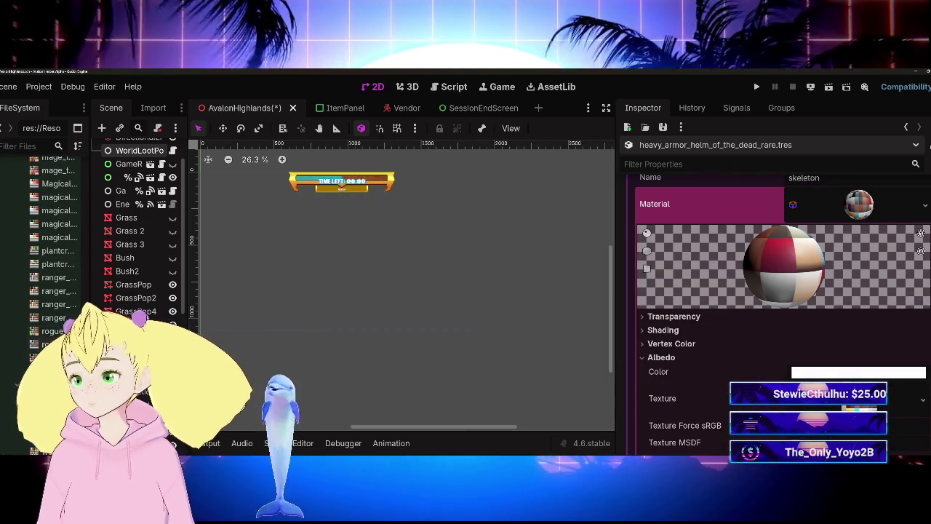
drag(51, 331, 829, 399)
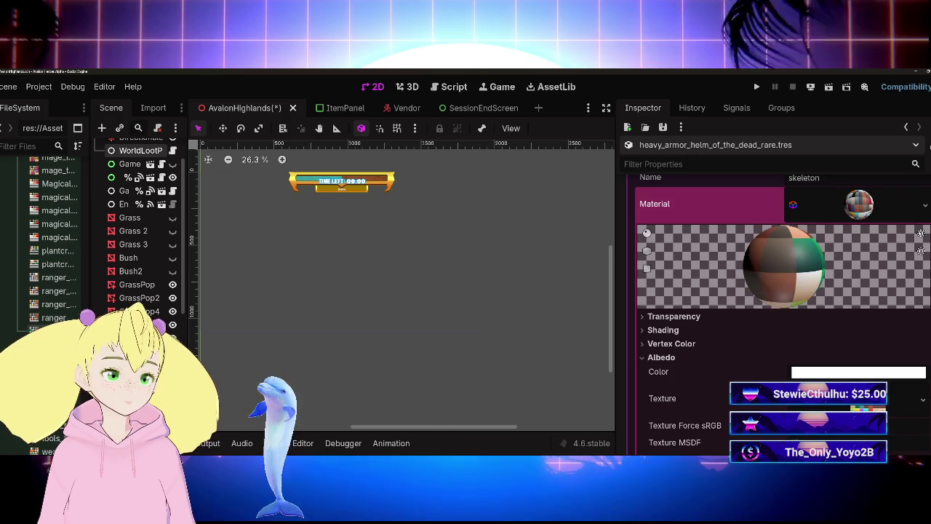
Turn the helm preview to inspect its texture and widen the FileSystem panel
scroll(829, 398, up, 3)
mouse_move(784, 187)
mouse_down()
mouse_move(817, 214)
mouse_move(790, 206)
mouse_up()
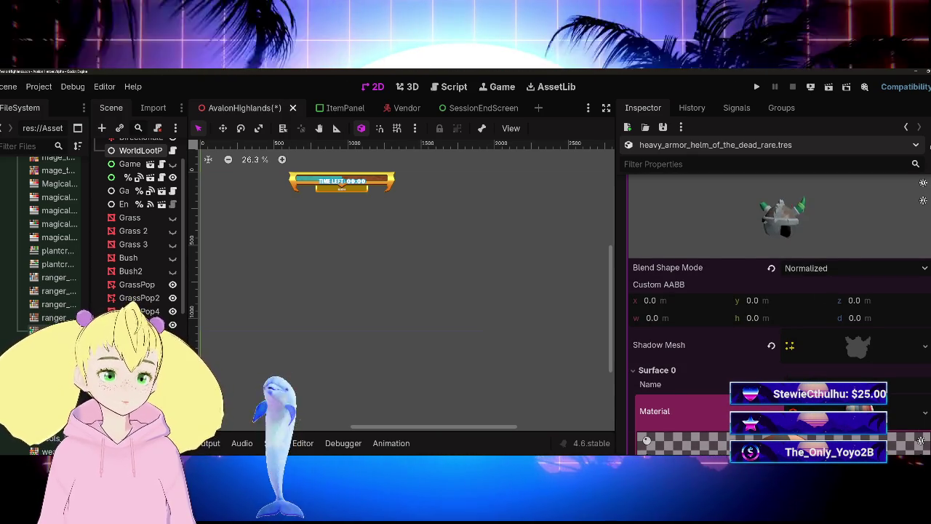
scroll(745, 369, down, 2)
drag(91, 363, 149, 364)
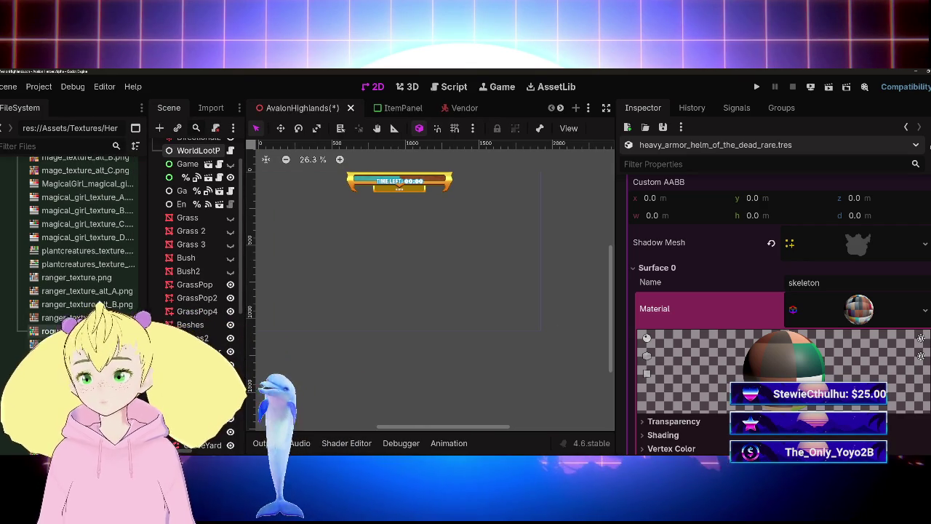
Apply rogue_texture_alt_A.png as the helm material's Albedo Texture
mouse_move(55, 330)
mouse_down()
mouse_move(834, 338)
mouse_move(849, 313)
mouse_up()
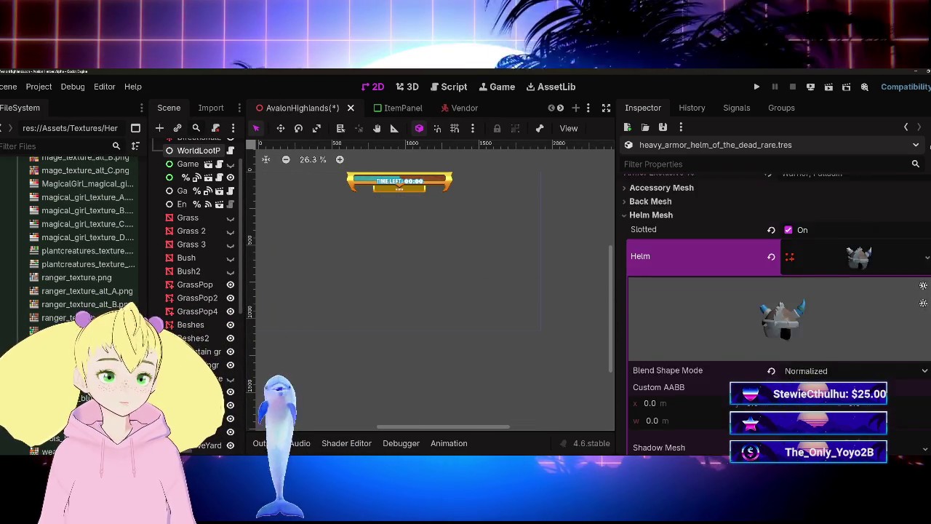
scroll(800, 306, up, 5)
scroll(800, 306, down, 3)
scroll(771, 305, down, 2)
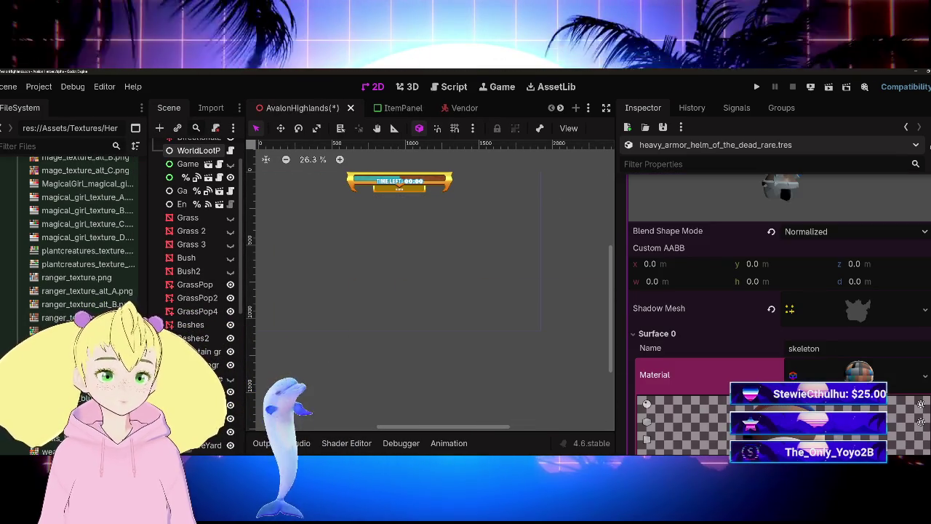
Try the next alternate rogue texture in the helm's Albedo Texture slot
drag(87, 304, 881, 384)
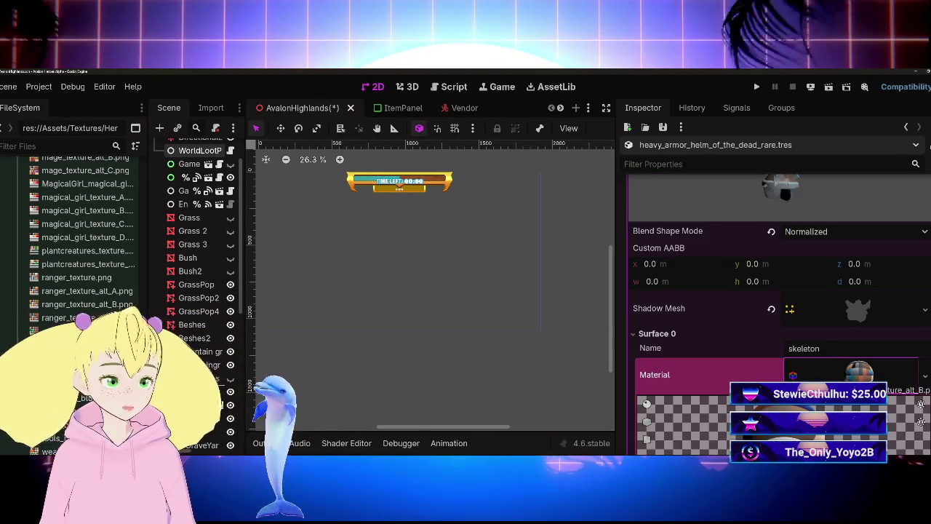
scroll(771, 306, up, 4)
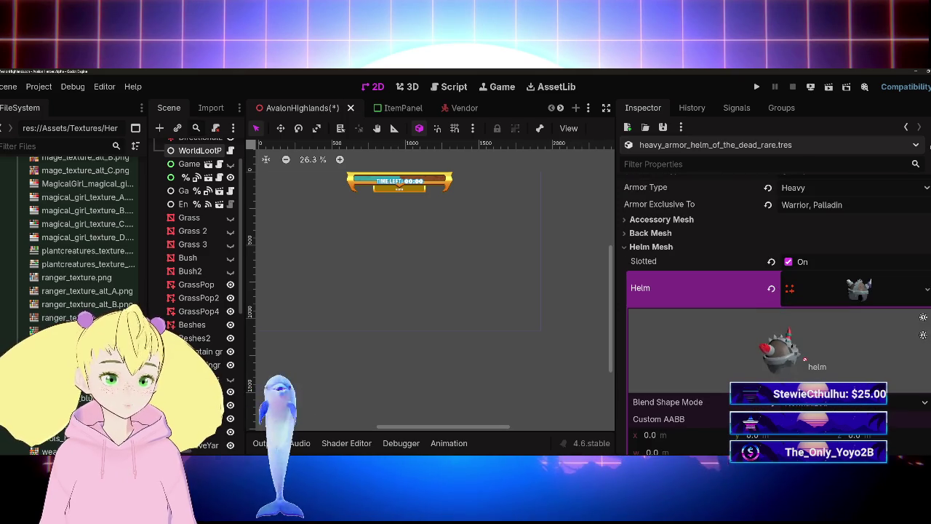
scroll(804, 376, down, 3)
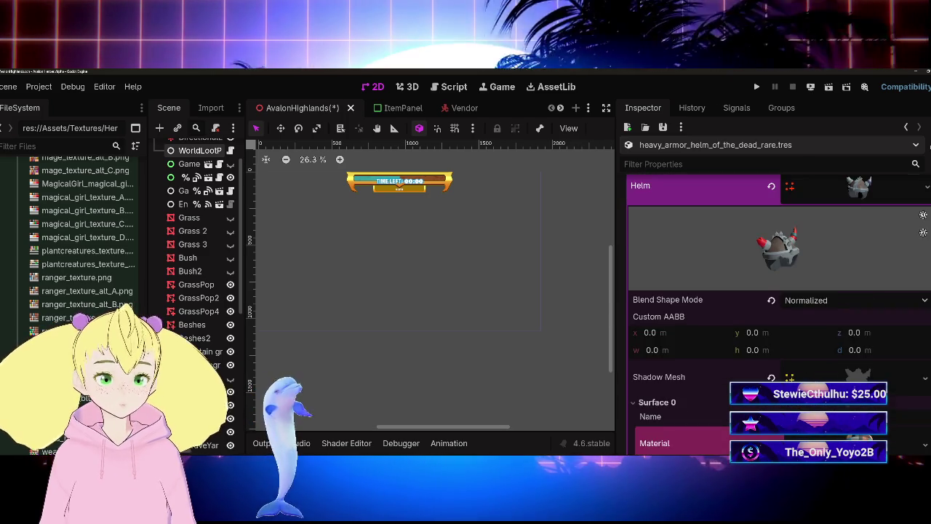
scroll(804, 376, down, 3)
Drop another rogue texture on the albedo slot, giving the helm white plating with pink horn tips
drag(838, 371, 867, 347)
scroll(748, 354, up, 6)
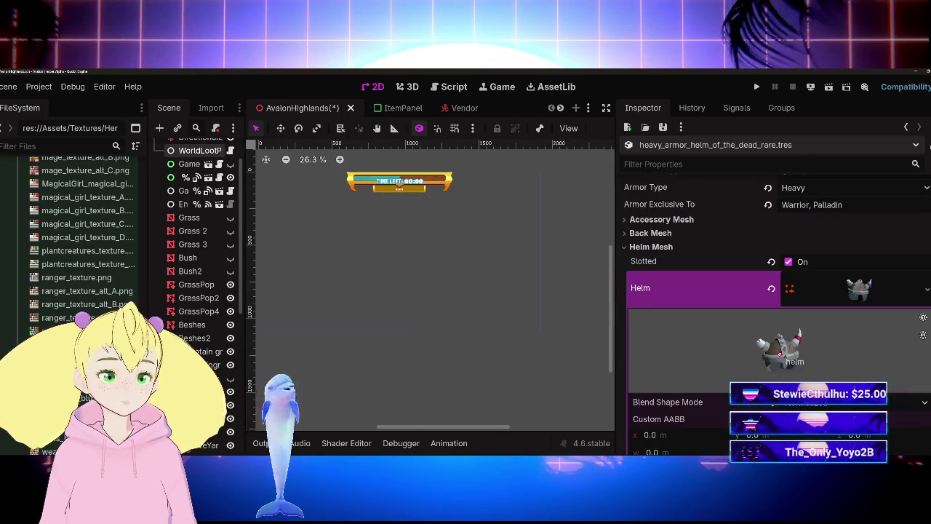
scroll(772, 353, down, 3)
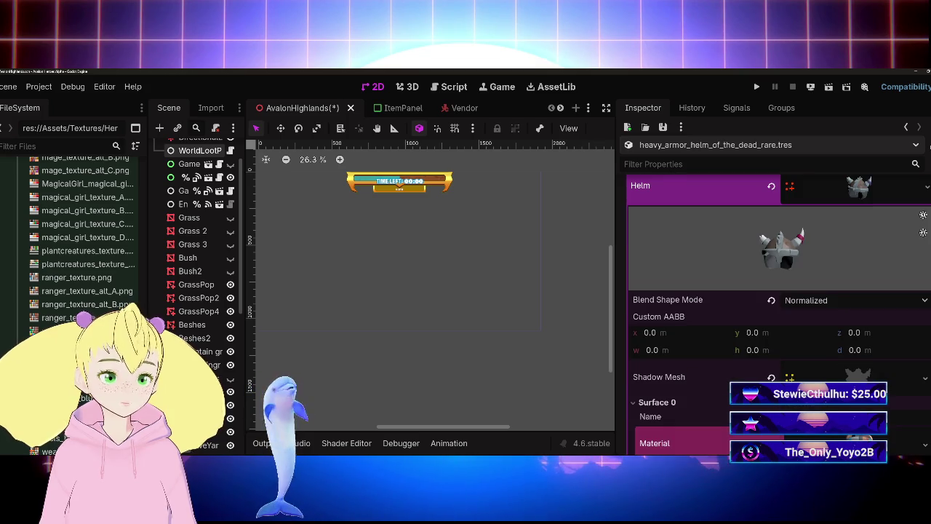
scroll(80, 233, up, 5)
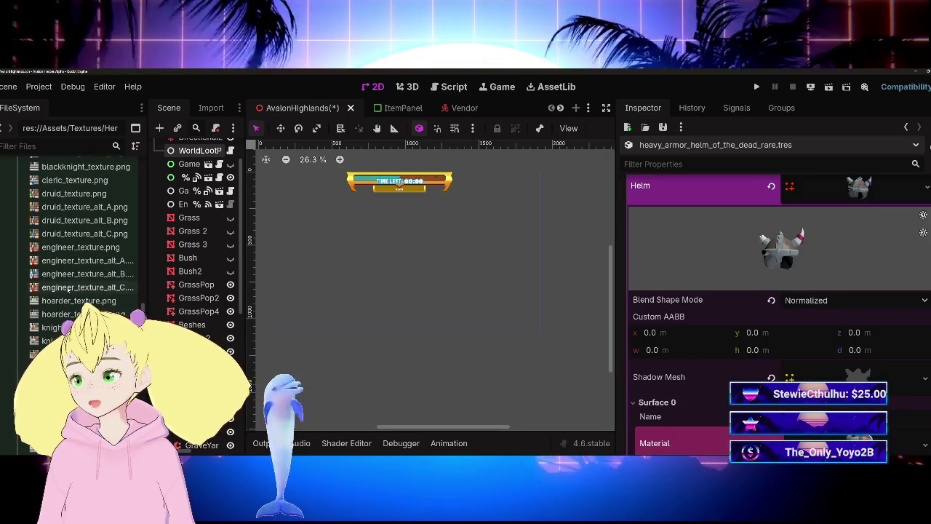
scroll(73, 277, up, 4)
scroll(74, 299, down, 3)
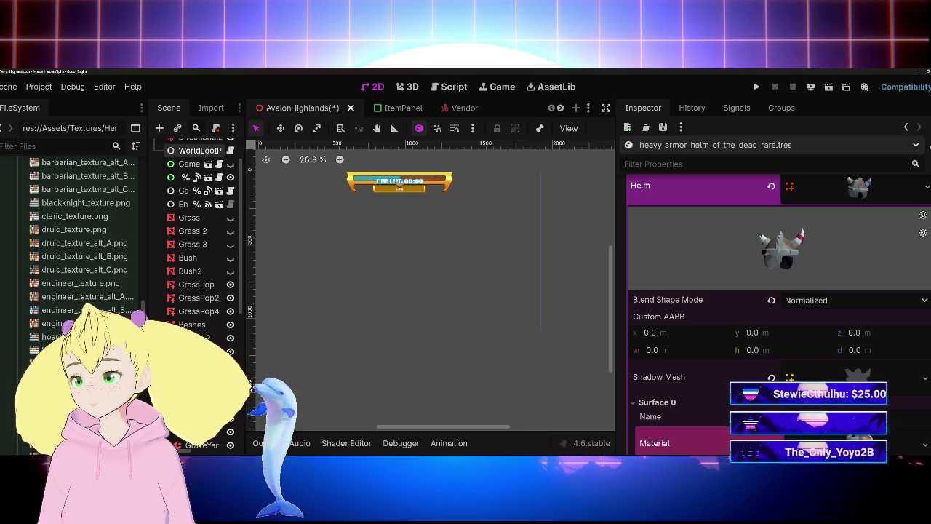
scroll(778, 313, down, 3)
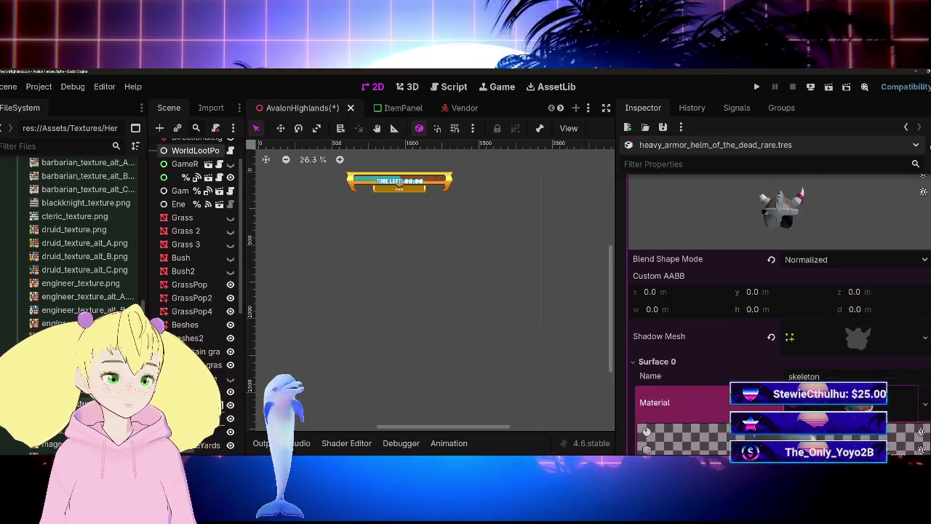
Rotate the helm preview to inspect the rogue-textured model from several sides
scroll(779, 313, down, 5)
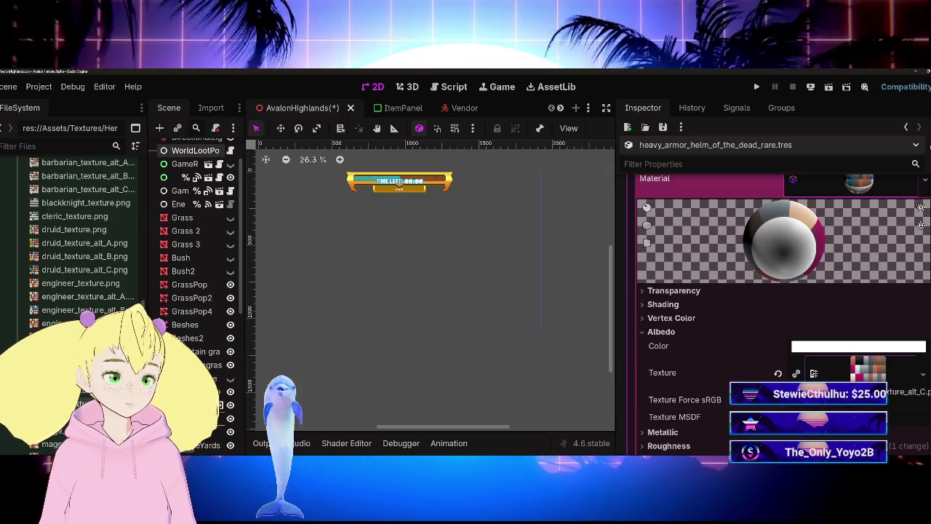
scroll(724, 396, up, 8)
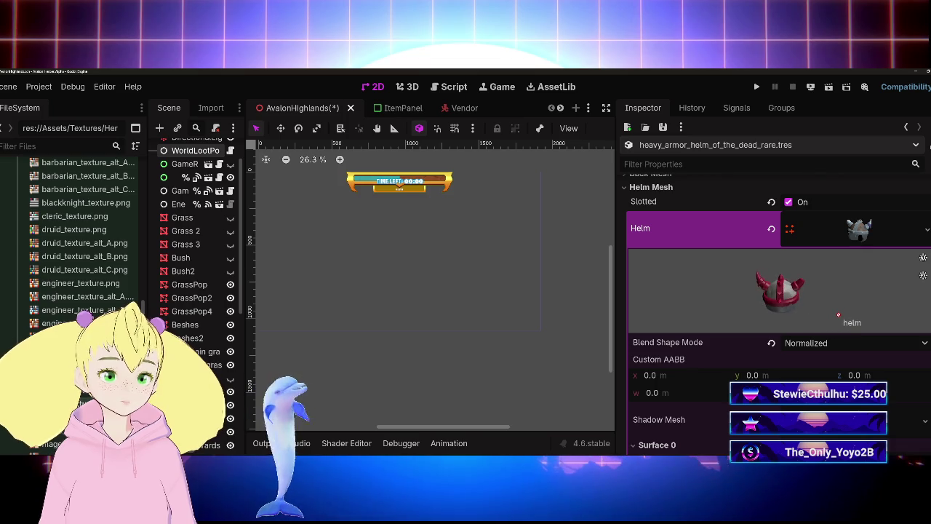
drag(735, 313, 862, 320)
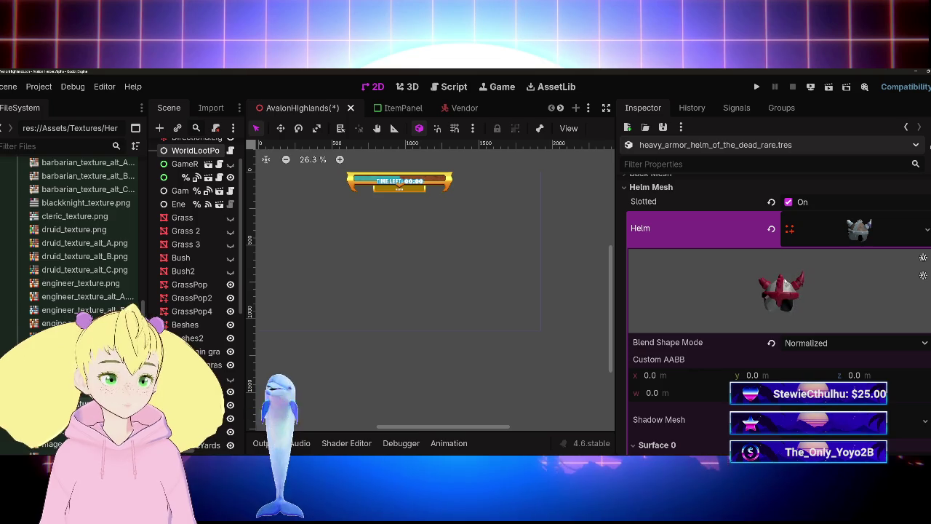
scroll(727, 374, down, 5)
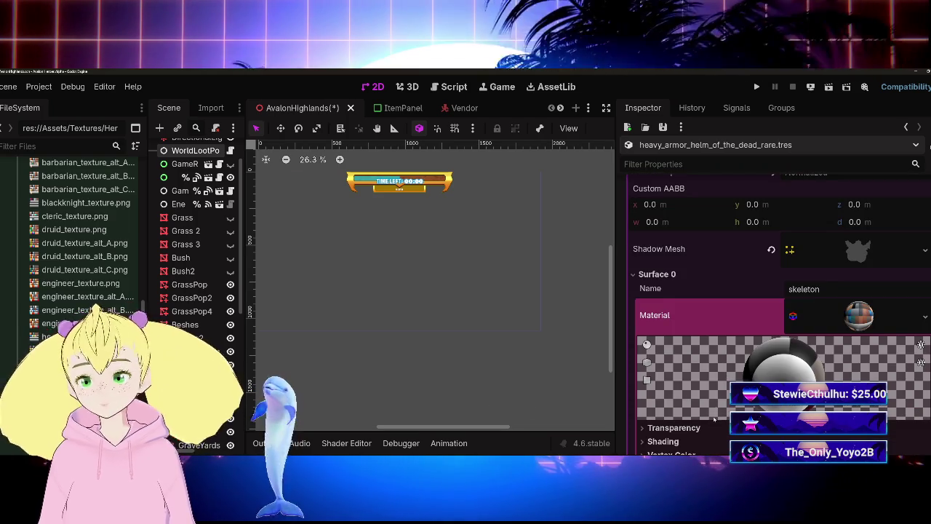
scroll(705, 415, down, 1)
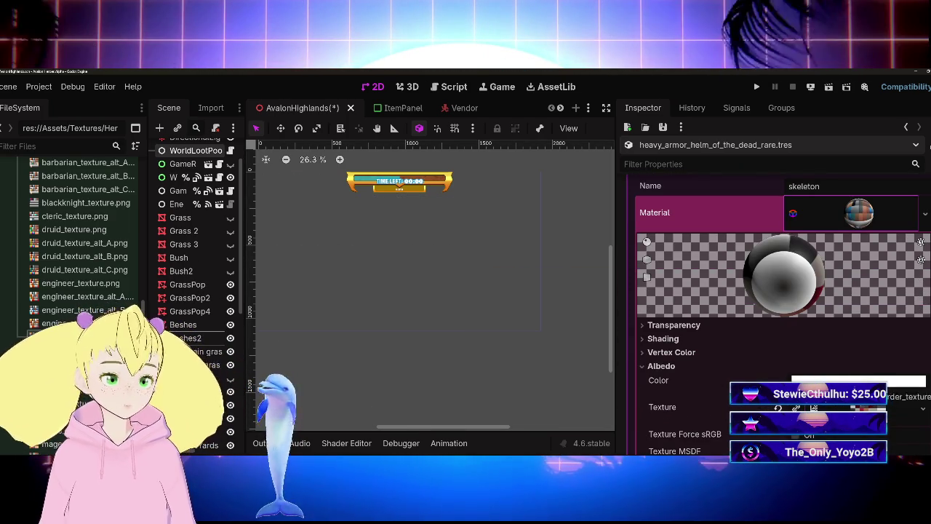
scroll(779, 305, up, 5)
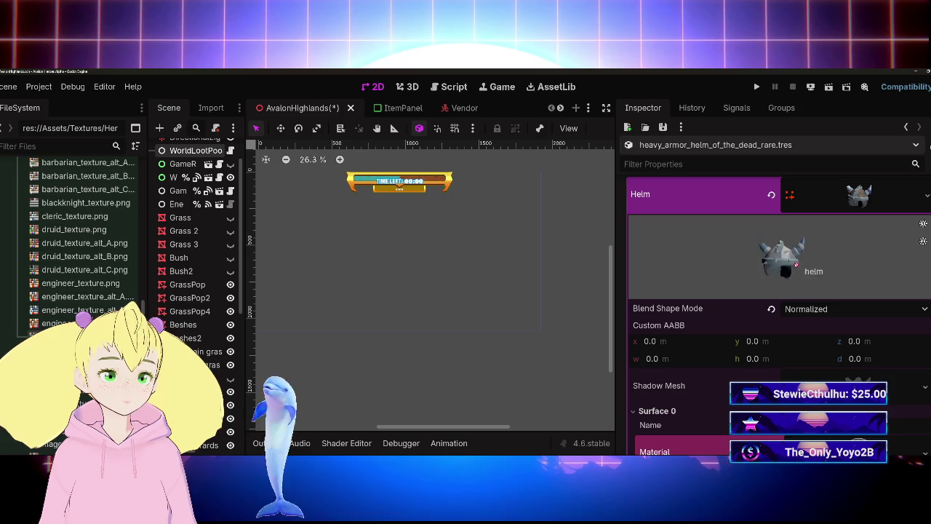
mouse_move(815, 261)
mouse_down()
mouse_move(780, 275)
mouse_move(811, 263)
mouse_move(787, 270)
mouse_up()
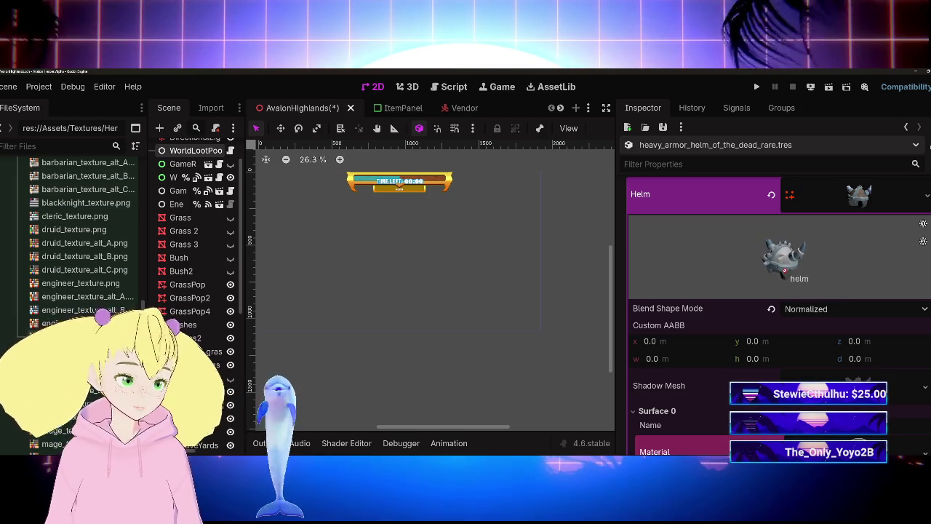
scroll(864, 375, down, 6)
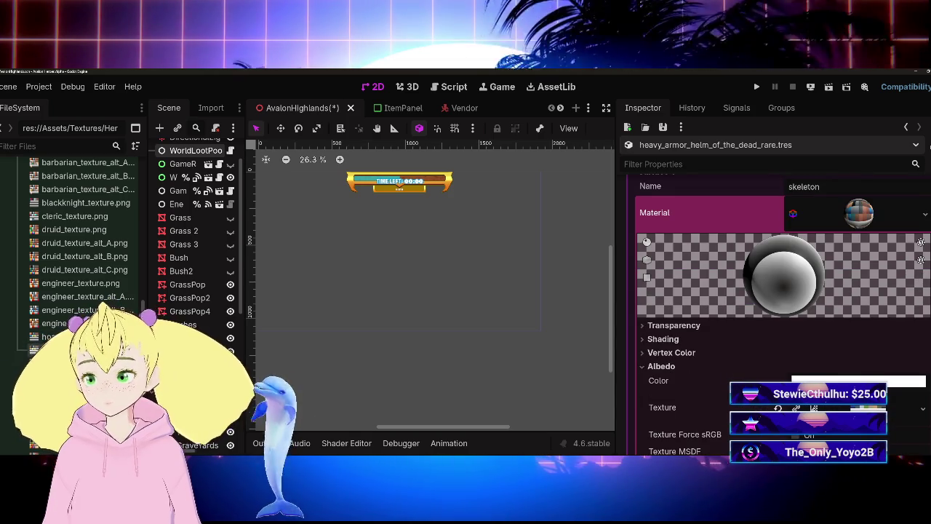
scroll(778, 305, up, 3)
scroll(764, 280, up, 3)
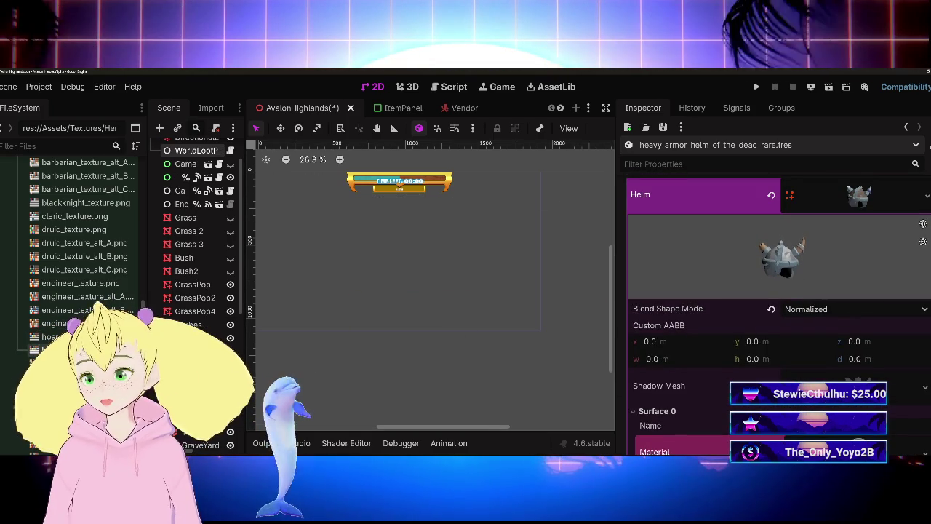
scroll(664, 371, down, 3)
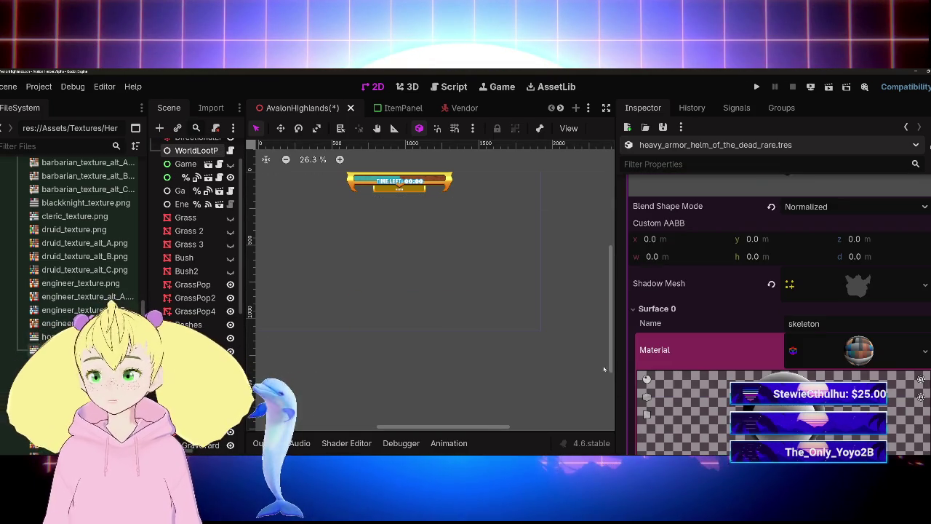
Apply engineer_texture.png as the helm's Surface 0 albedo texture
drag(68, 283, 720, 349)
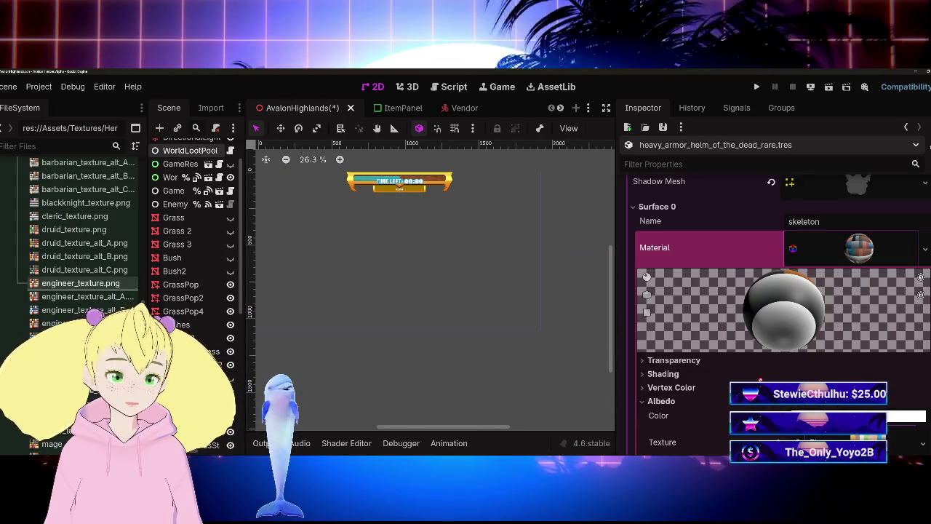
scroll(760, 280, up, 6)
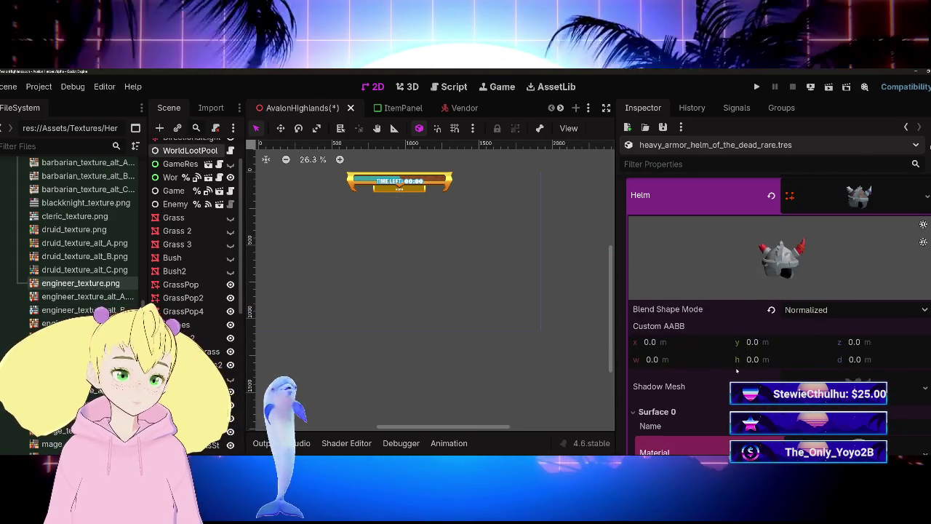
scroll(720, 390, down, 3)
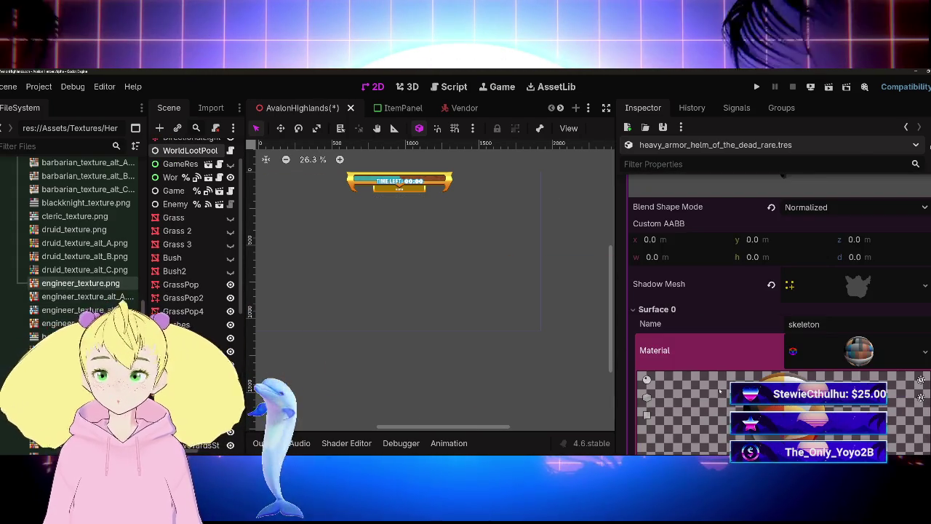
scroll(728, 328, down, 5)
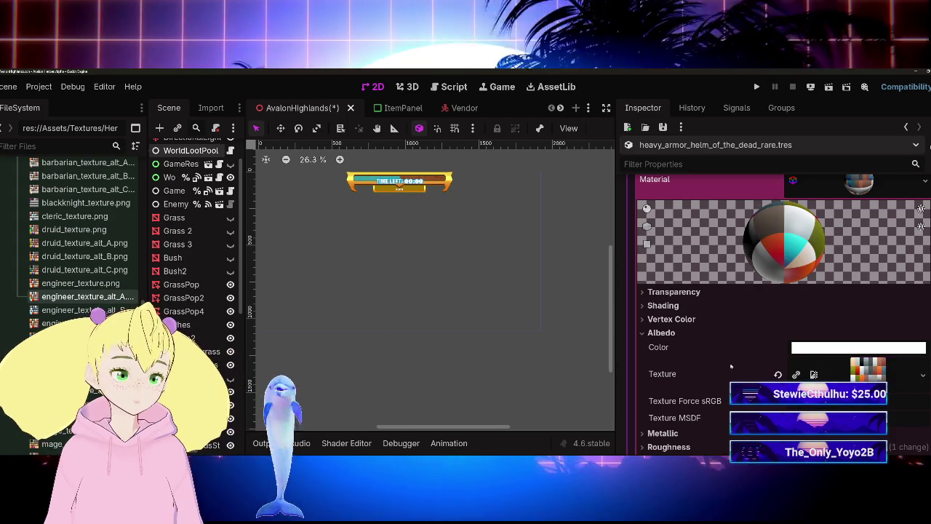
scroll(892, 371, up, 8)
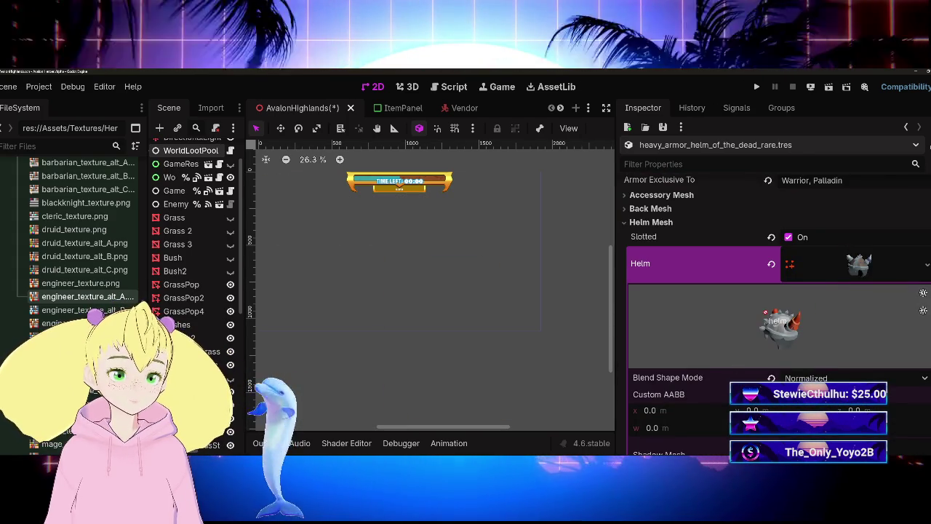
scroll(778, 320, down, 8)
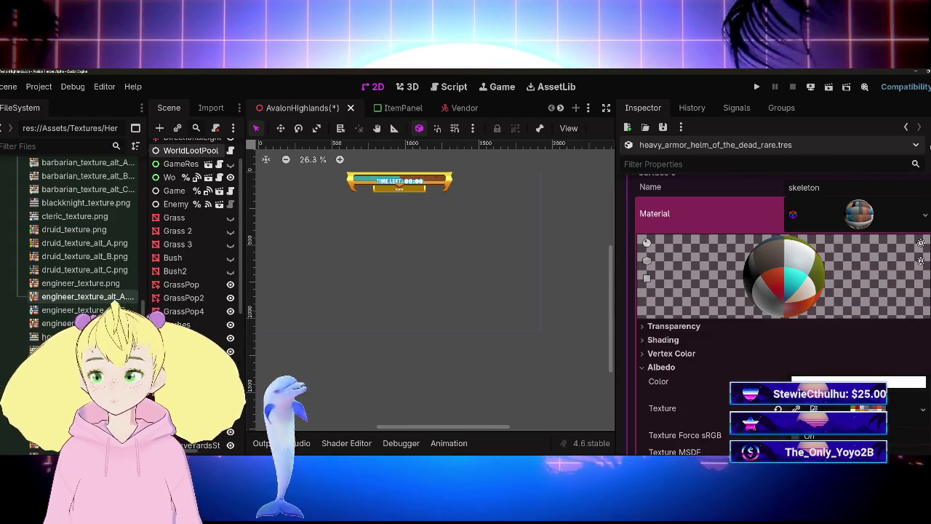
Swap in engineer_texture_alt_B and view the helm from the front
mouse_move(80, 309)
mouse_down()
mouse_move(487, 302)
mouse_move(858, 408)
mouse_up()
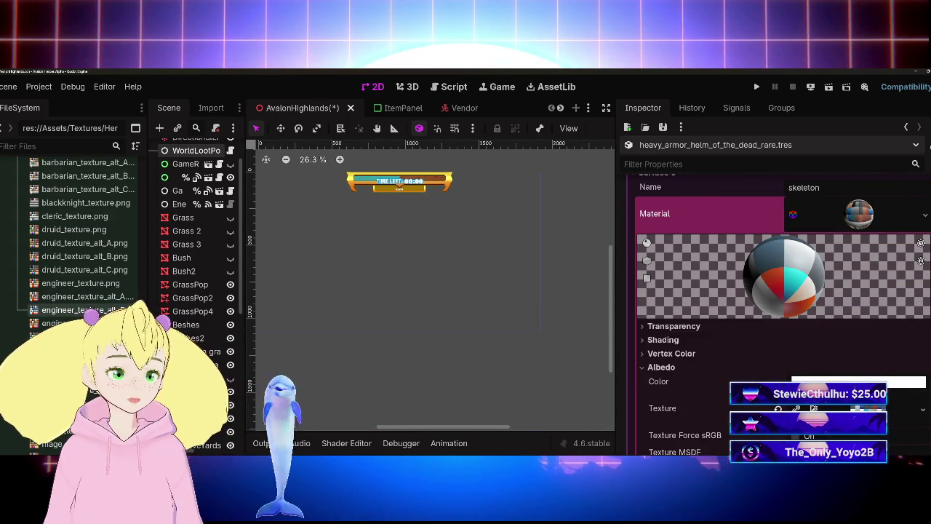
scroll(779, 312, up, 6)
drag(815, 244, 786, 249)
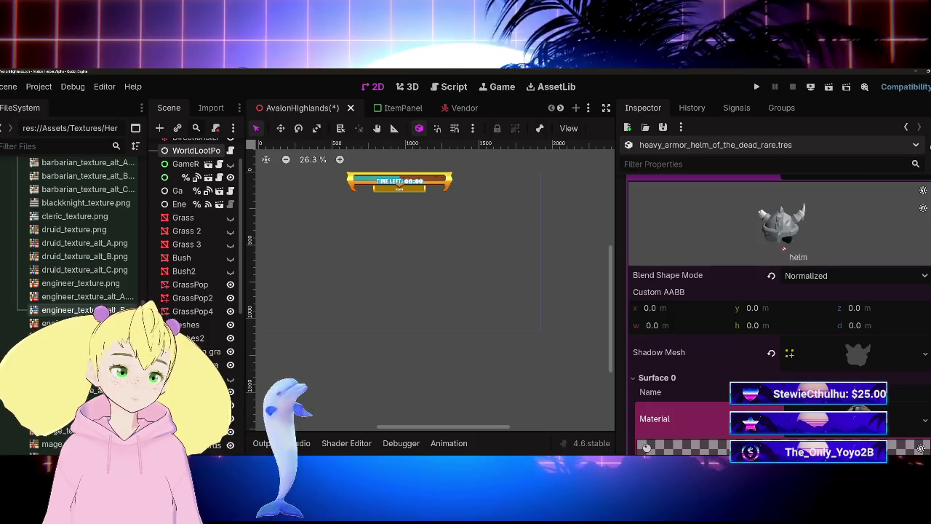
Settle on druid_texture_alt_C.png as the helm's albedo texture
scroll(72, 233, up, 2)
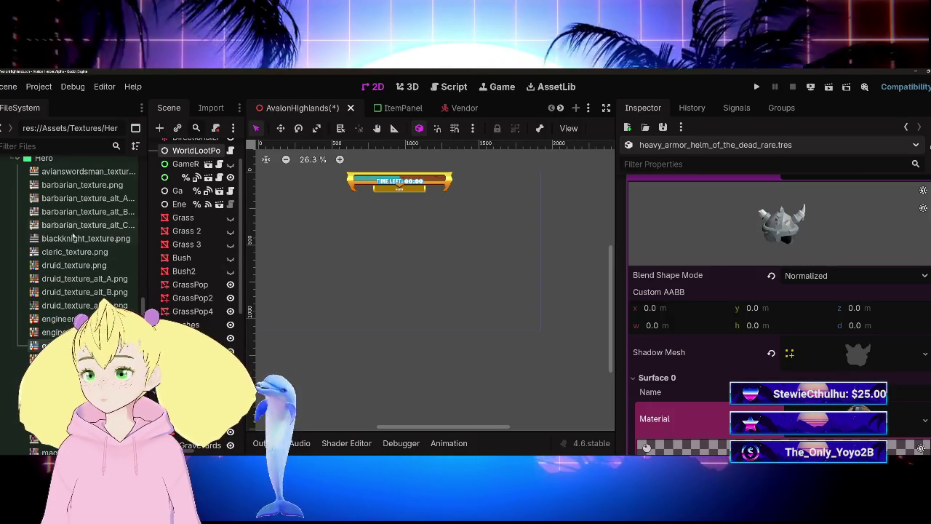
scroll(72, 233, down, 3)
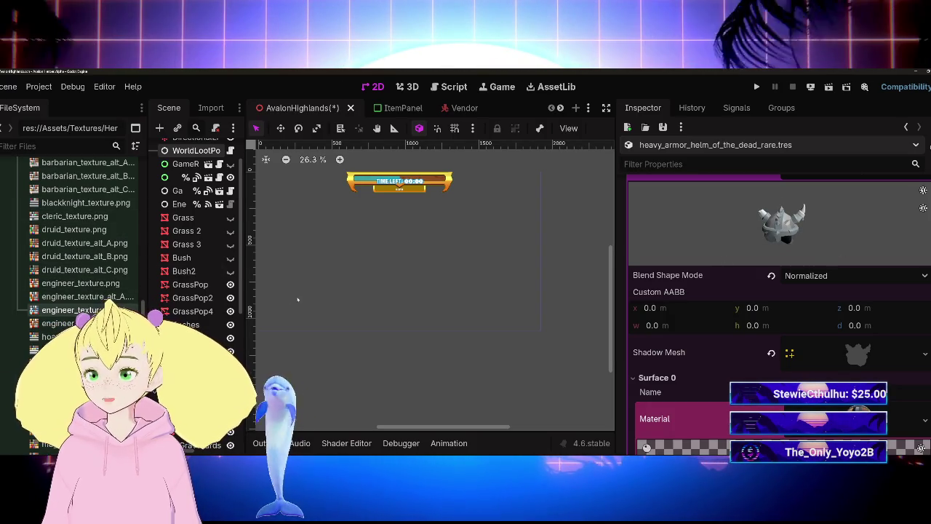
mouse_move(108, 271)
mouse_down()
mouse_move(771, 378)
mouse_move(800, 418)
mouse_move(866, 340)
mouse_up()
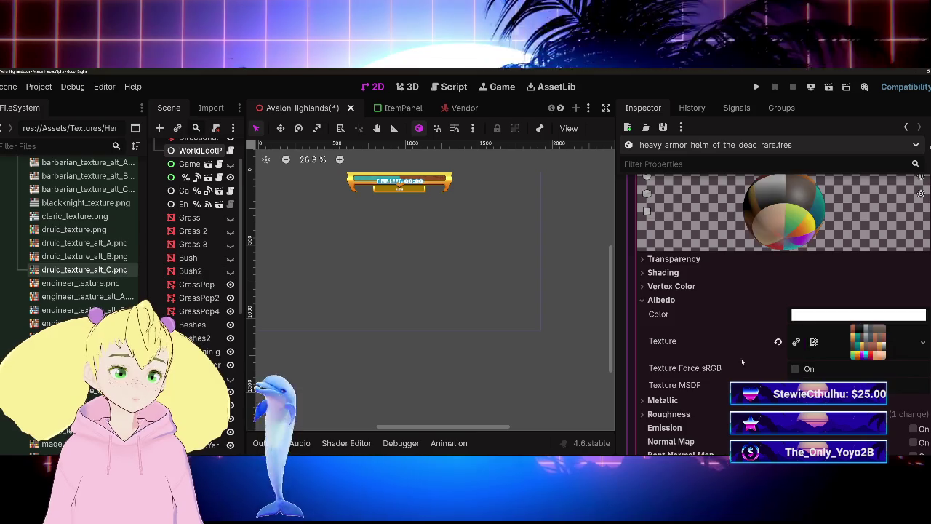
Rotate the helm preview to check the druid_texture_alt_C result
scroll(771, 291, up, 10)
mouse_move(760, 272)
mouse_down()
mouse_move(731, 260)
mouse_move(749, 265)
mouse_up()
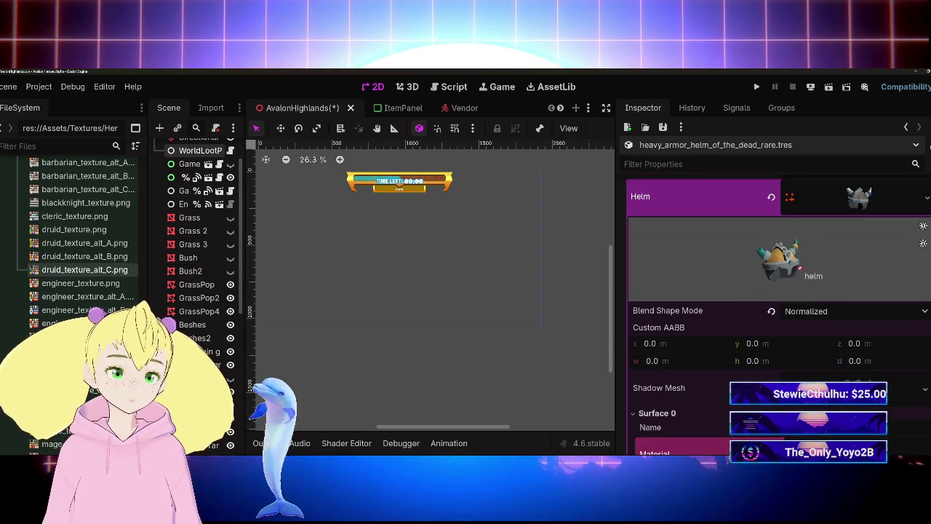
scroll(737, 368, down, 3)
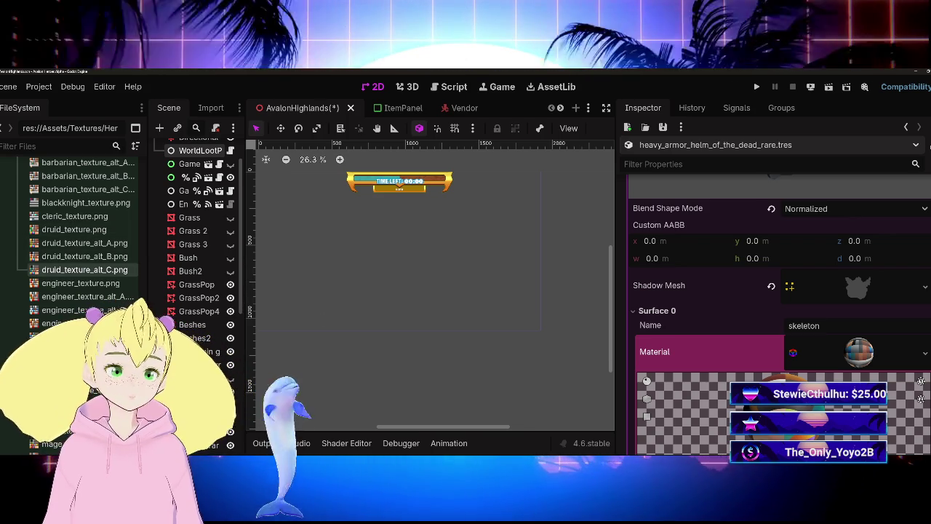
scroll(778, 313, down, 3)
Try druid_texture.png, then druid_texture_alt_A.png, as the helm's albedo texture
drag(72, 229, 721, 331)
scroll(736, 374, up, 4)
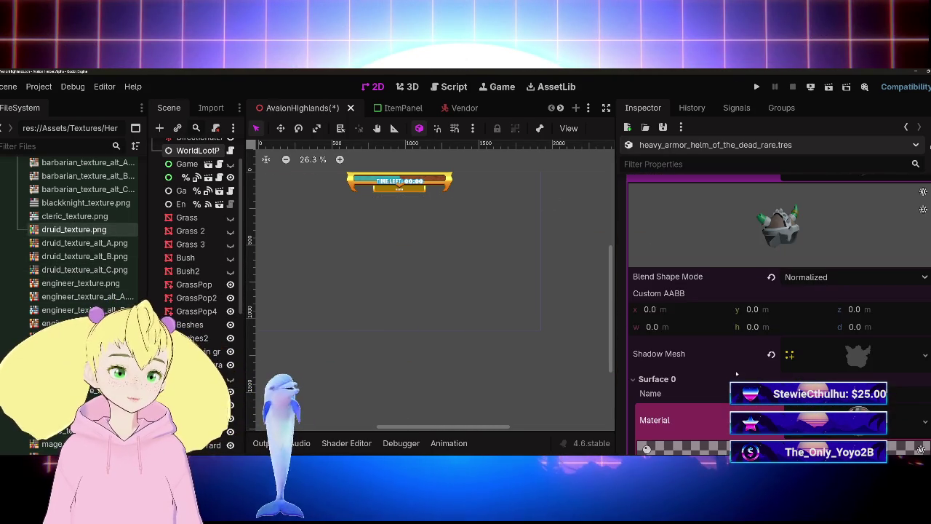
scroll(754, 312, down, 4)
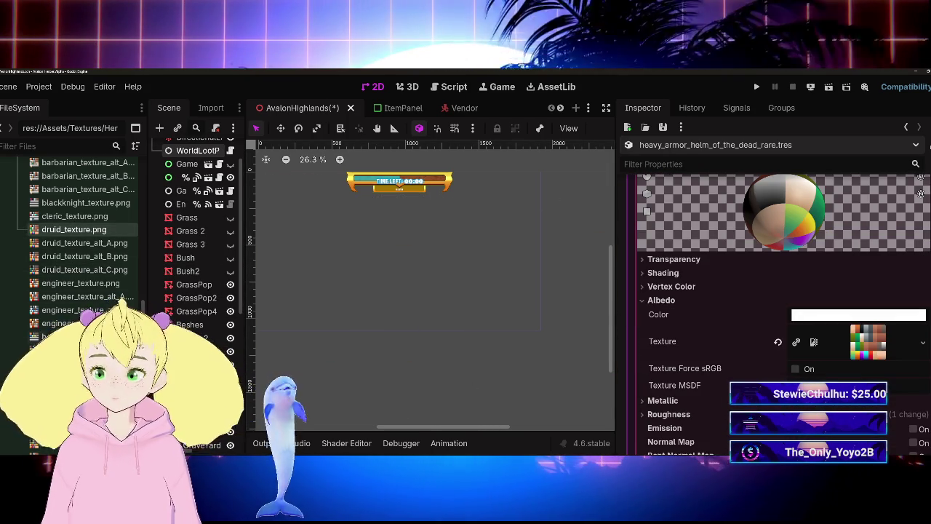
mouse_move(84, 243)
mouse_down()
mouse_move(770, 291)
mouse_move(851, 342)
mouse_up()
scroll(741, 350, up, 6)
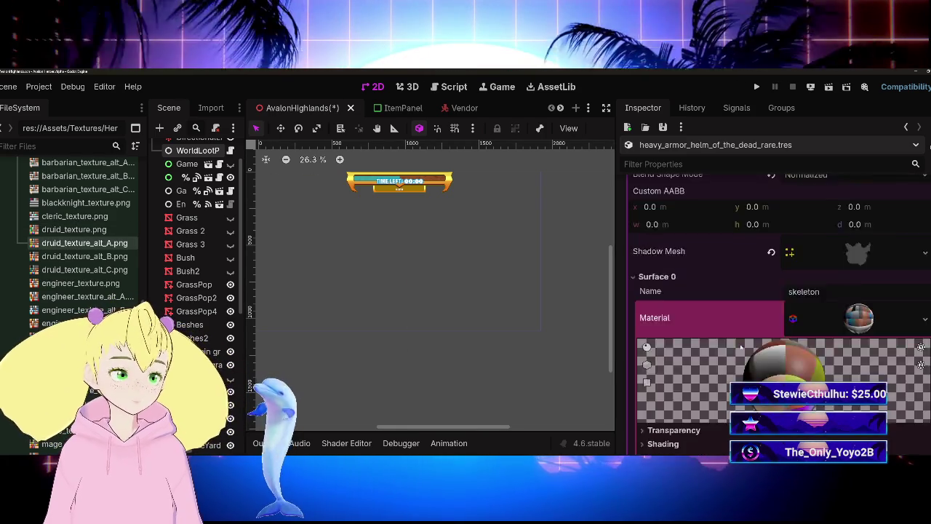
drag(756, 327, 778, 328)
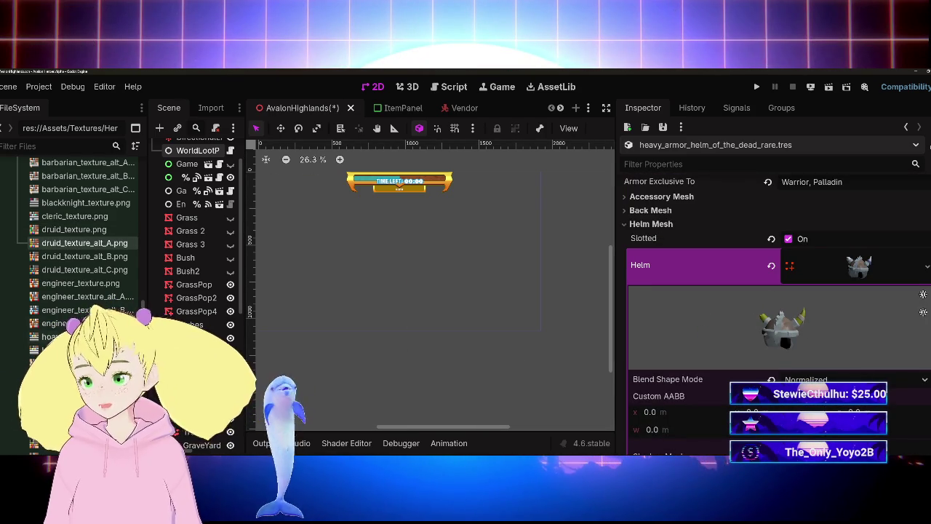
scroll(641, 359, down, 4)
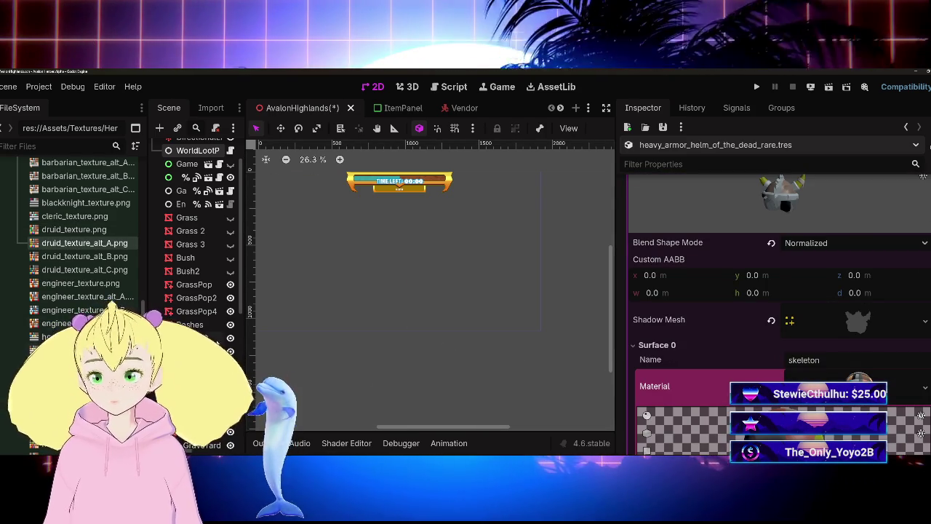
scroll(771, 313, down, 5)
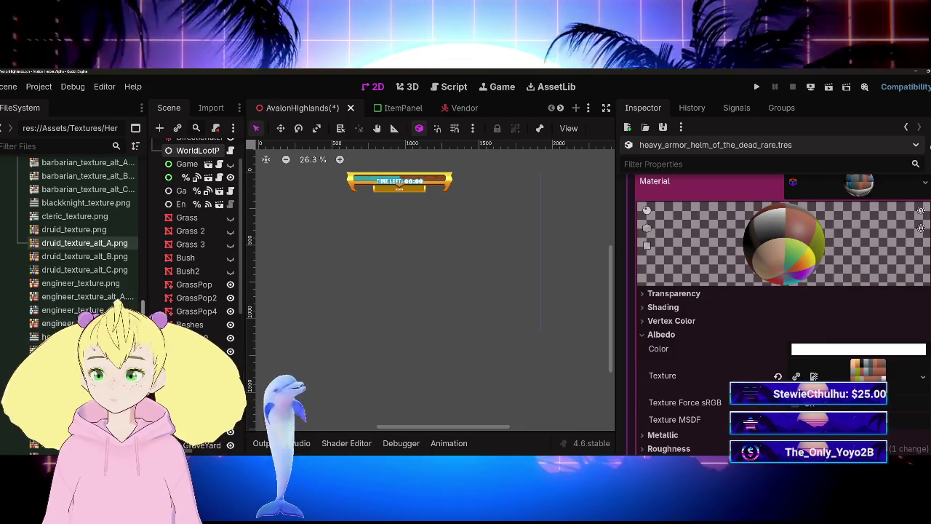
Swap in a texture that leaves the helm grey-white and check it from the side
drag(73, 337, 867, 373)
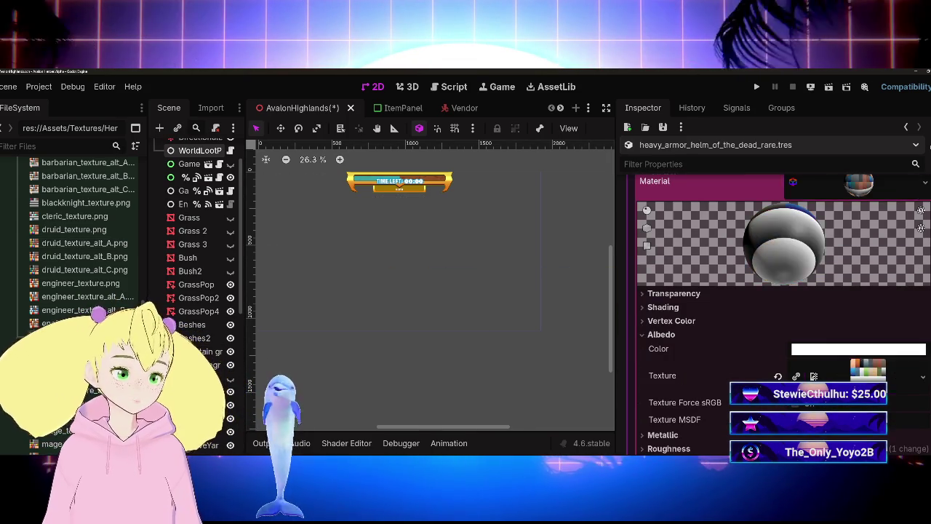
scroll(771, 313, up, 8)
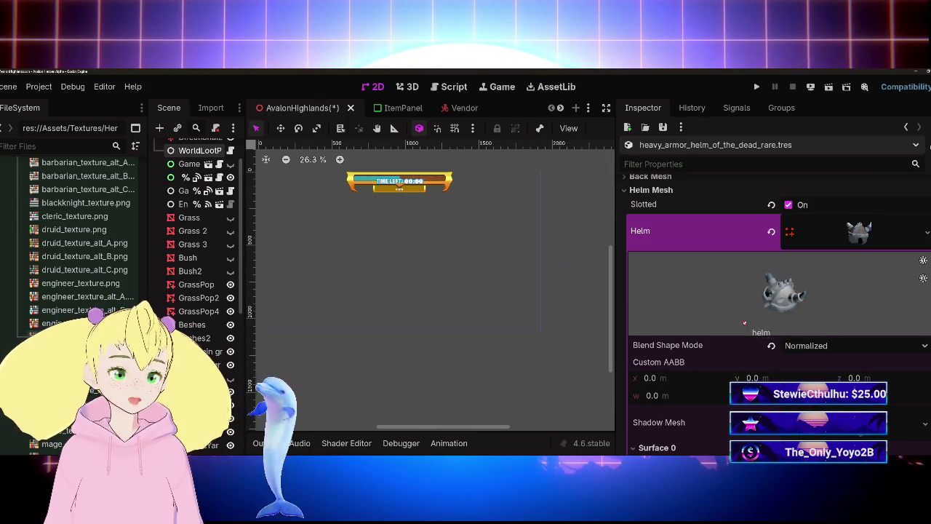
mouse_move(784, 306)
mouse_down()
mouse_move(804, 298)
mouse_move(790, 299)
mouse_up()
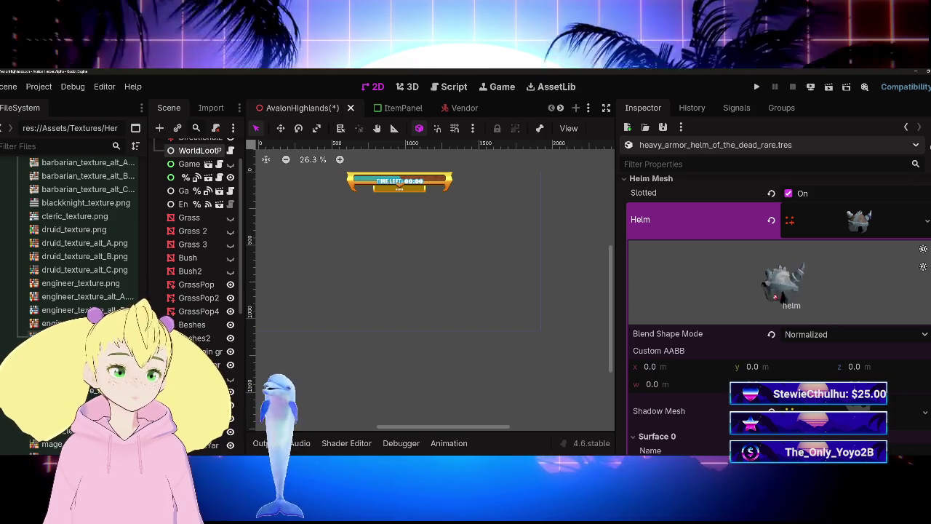
Save the scene and collapse the helm mesh preview
key(ctrl+s)
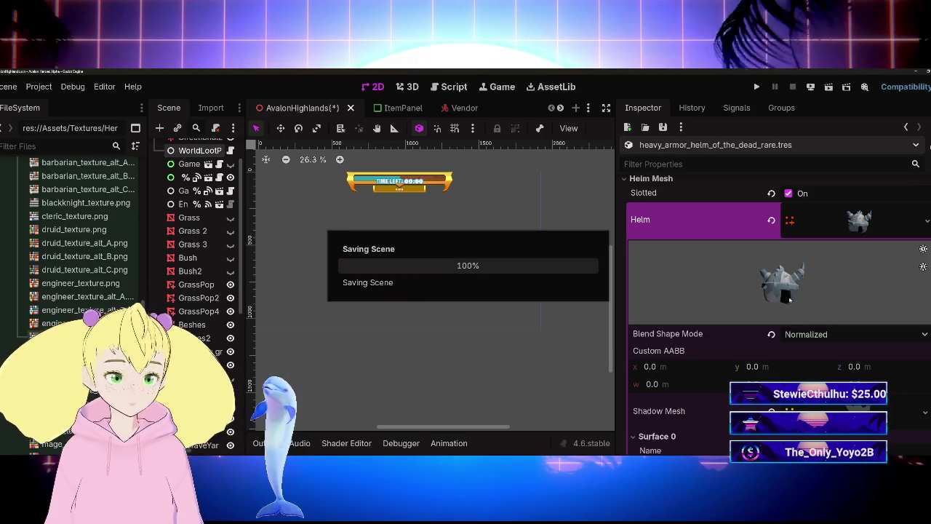
click(869, 238)
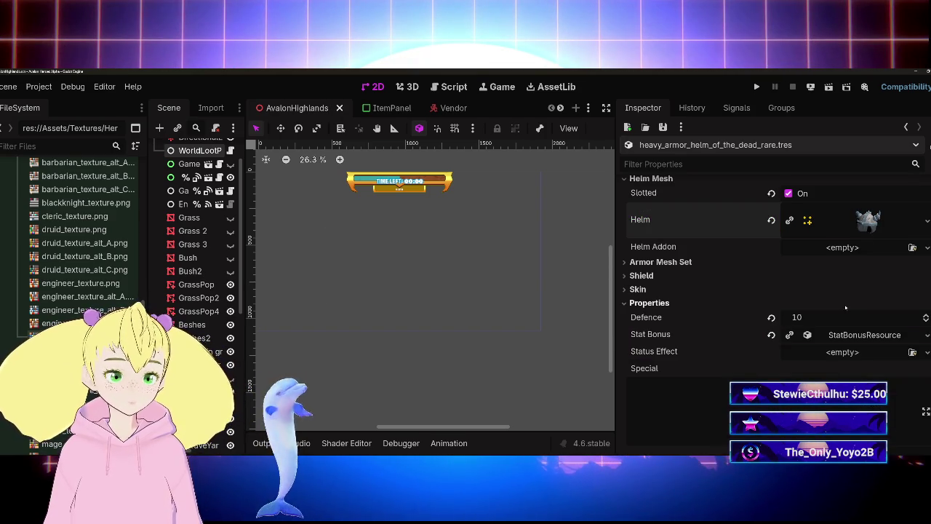
scroll(846, 307, down, 3)
scroll(800, 274, down, 8)
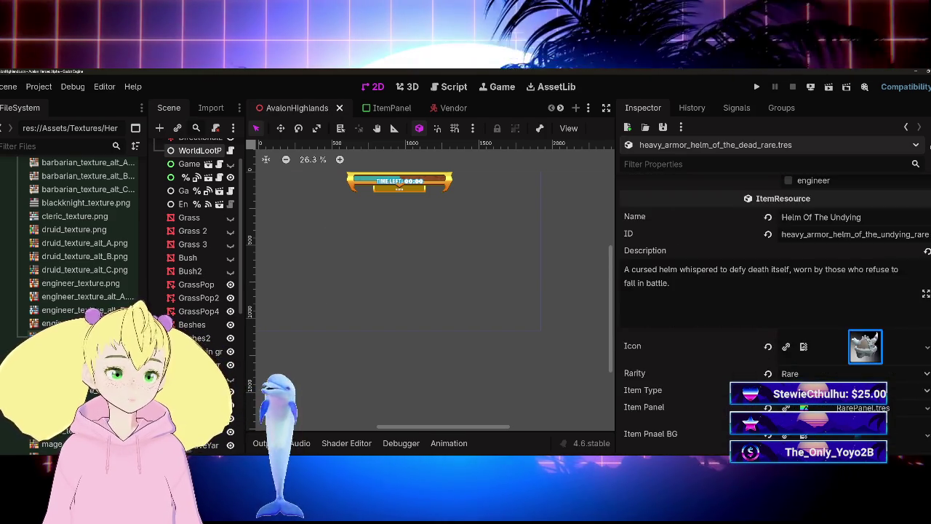
scroll(800, 274, up, 8)
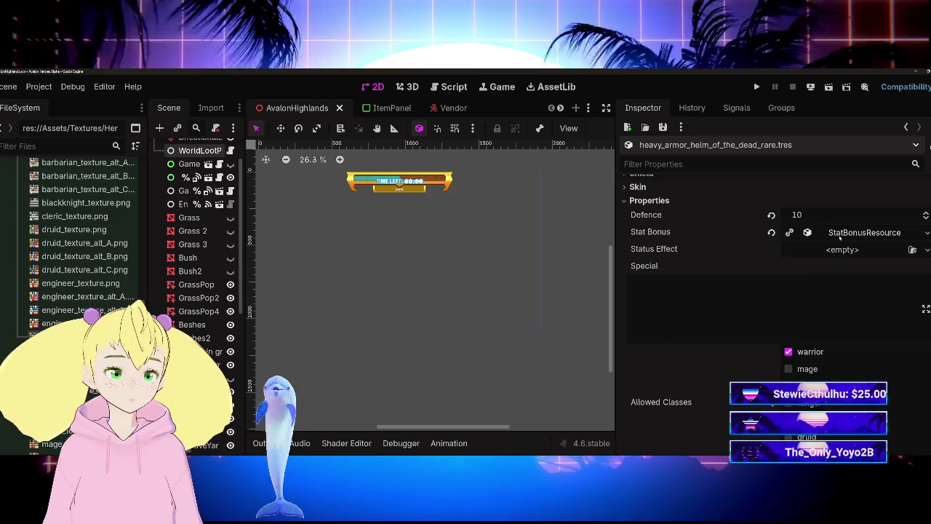
Review the Stat Bonus values: Strength 10, Dexterity 5, Vitality 15
click(837, 233)
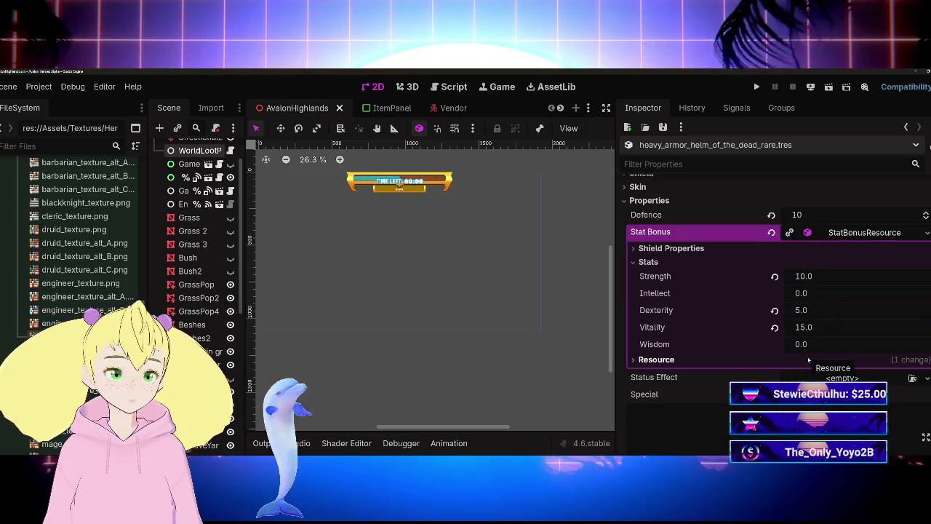
click(831, 231)
scroll(831, 231, up, 5)
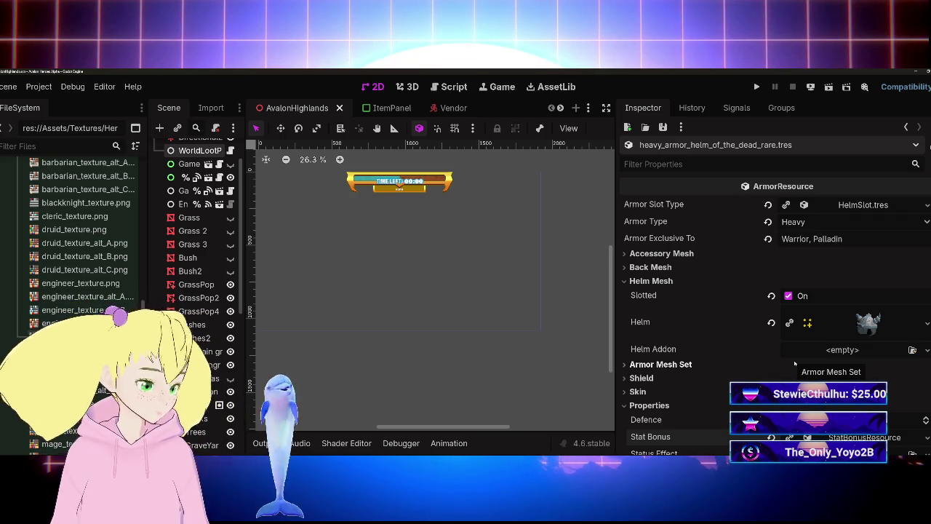
scroll(771, 321, down, 15)
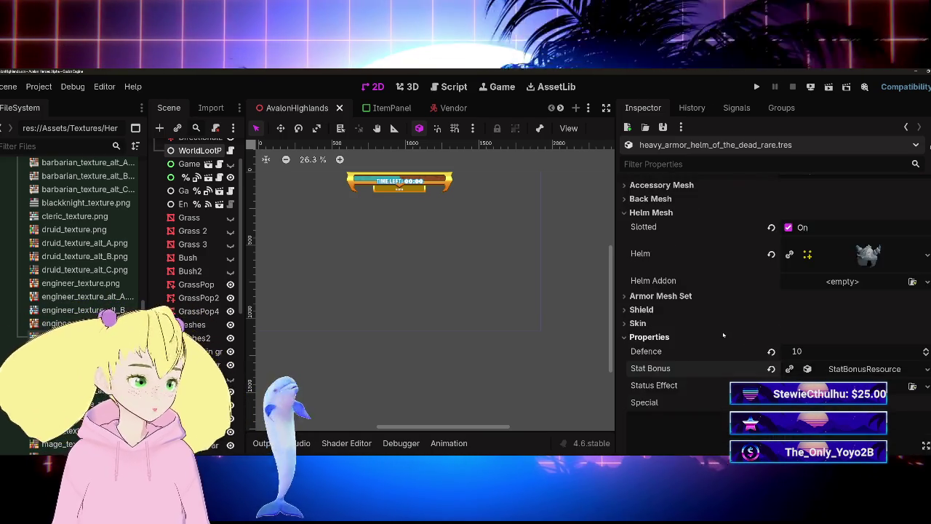
Set the helm's Drop Weight to 20 under Market Data and save
scroll(724, 328, down, 4)
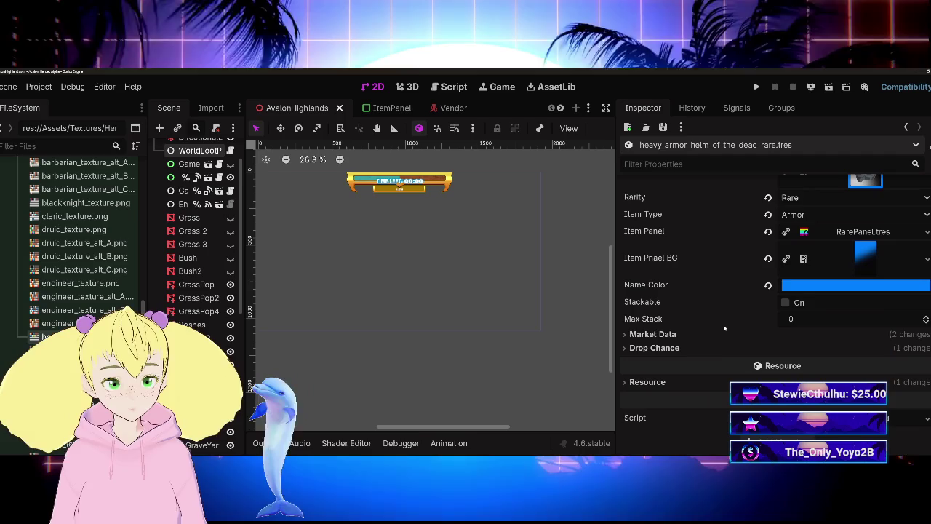
click(807, 336)
click(699, 379)
scroll(734, 323, down, 2)
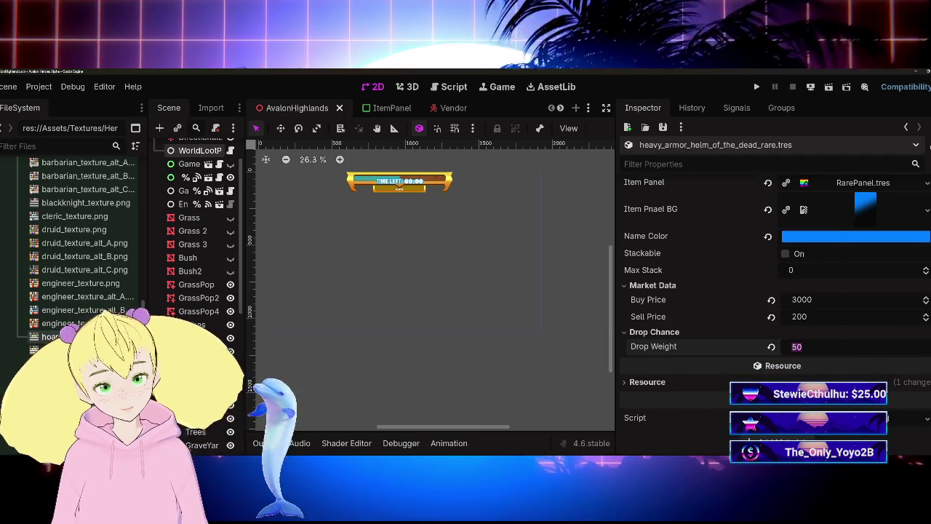
mouse_move(800, 400)
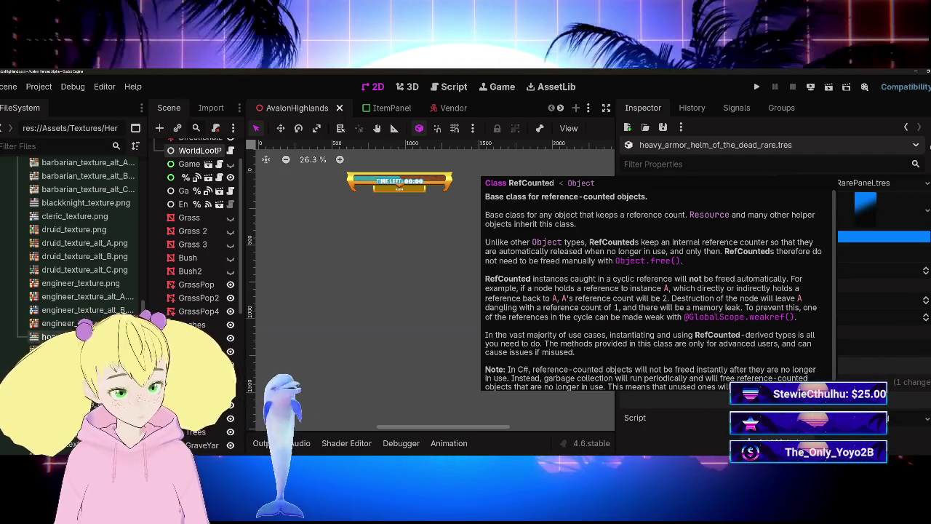
text(20)
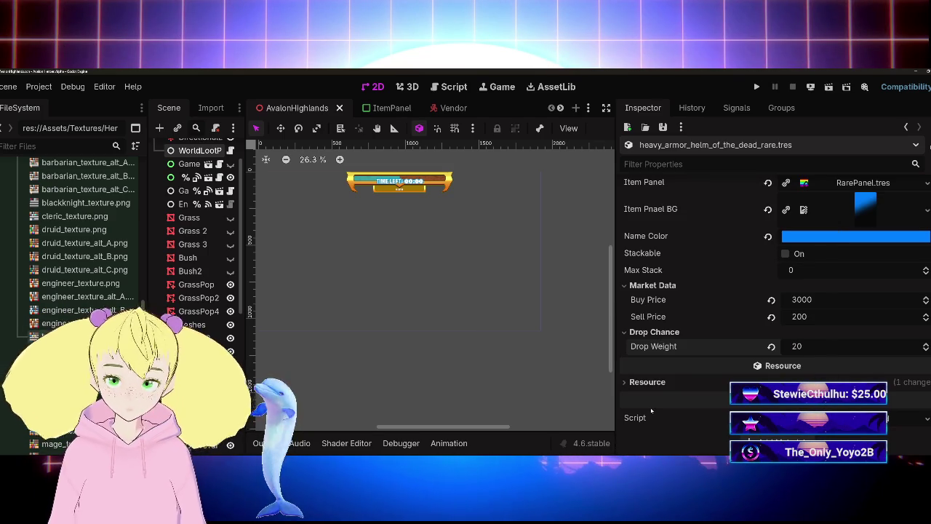
key(ctrl+s)
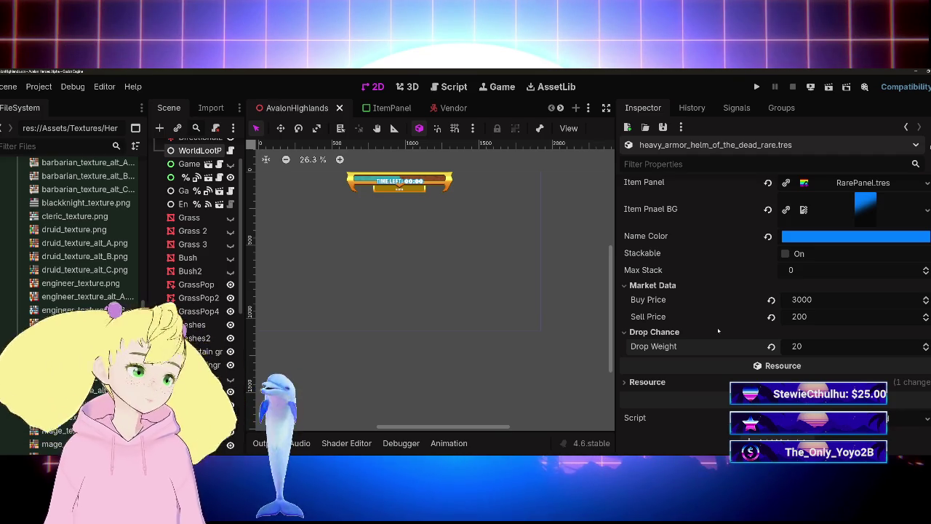
Expand the Helm mesh and rotate its preview to another side
scroll(718, 330, up, 15)
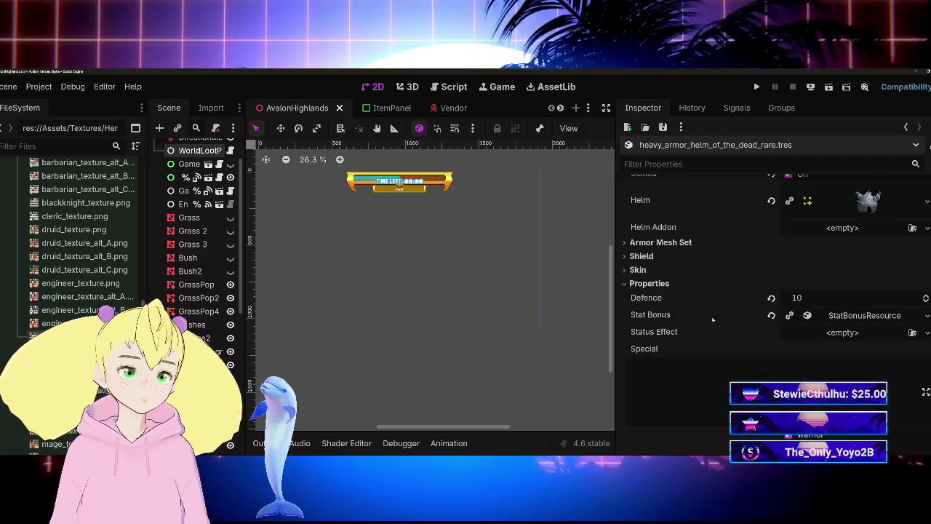
scroll(713, 319, up, 3)
click(869, 302)
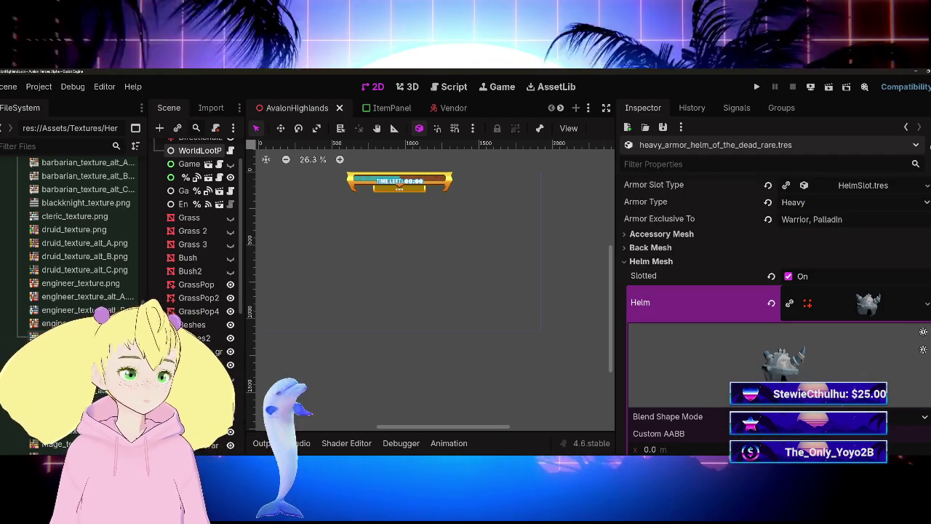
drag(871, 366, 842, 380)
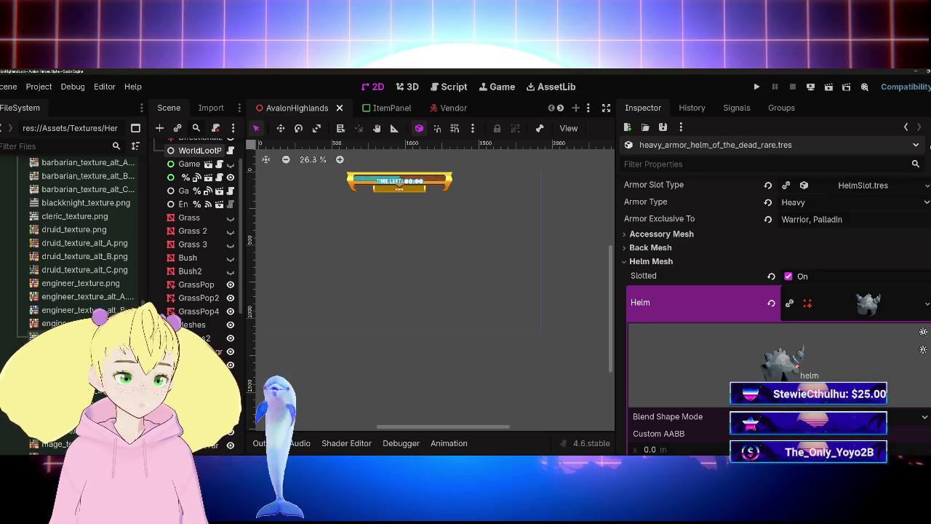
Tilt the Helm Of The Undying mesh preview, save the scene, and scroll its properties
drag(849, 408, 846, 380)
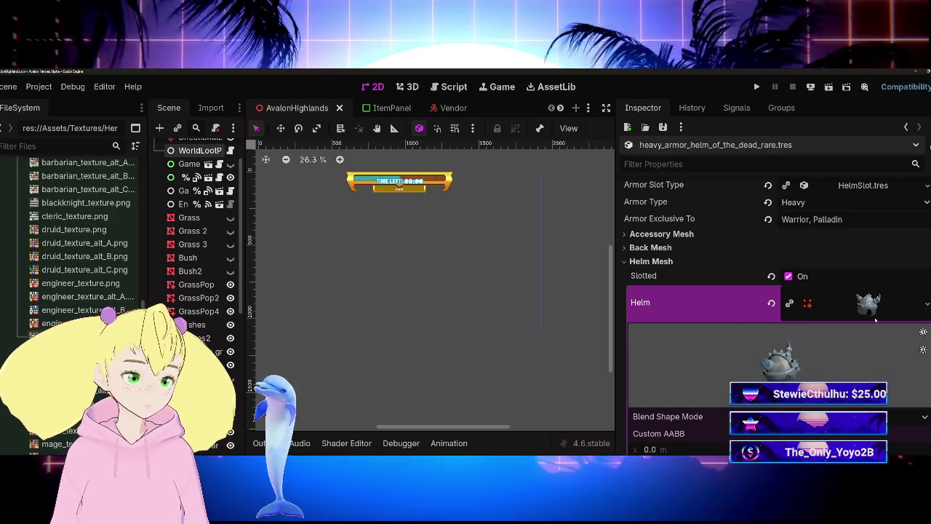
scroll(845, 380, down, 10)
scroll(775, 306, down, 4)
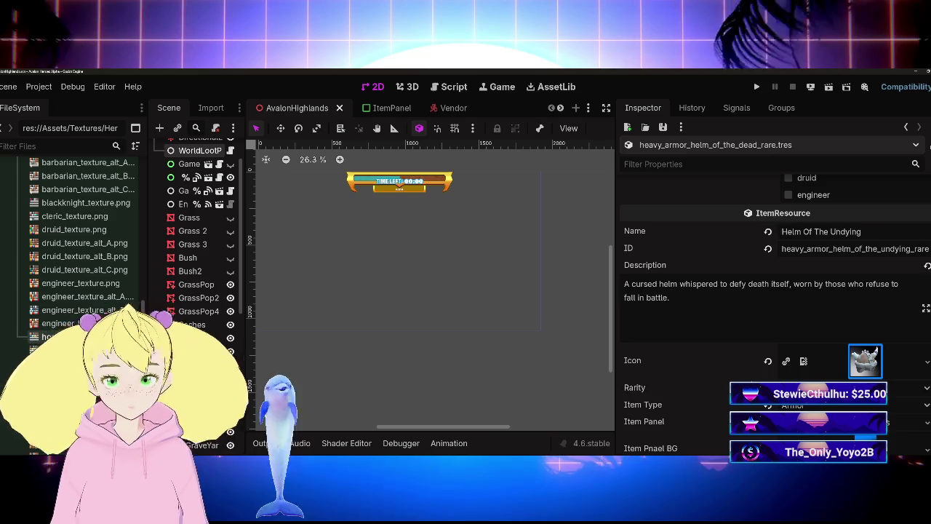
scroll(754, 380, down, 5)
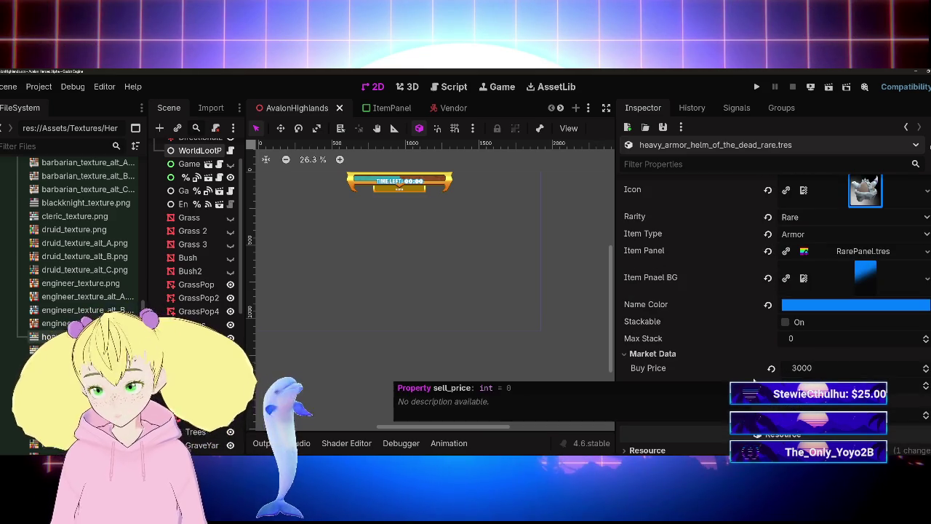
key(ctrl+s)
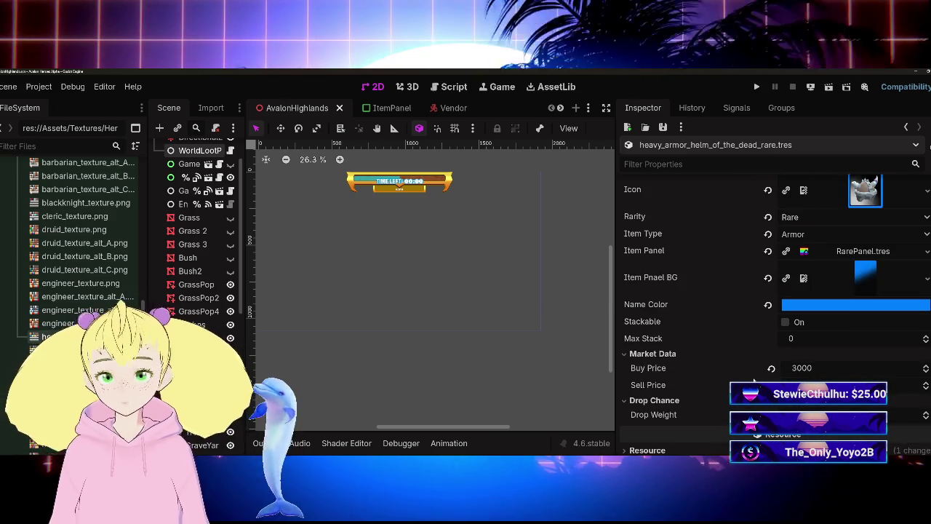
scroll(753, 380, up, 4)
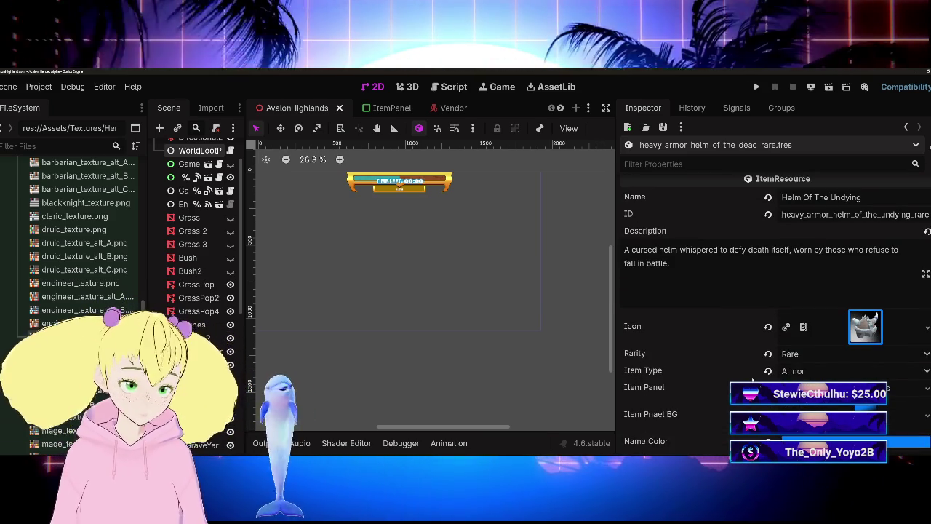
scroll(754, 381, down, 10)
scroll(753, 381, up, 3)
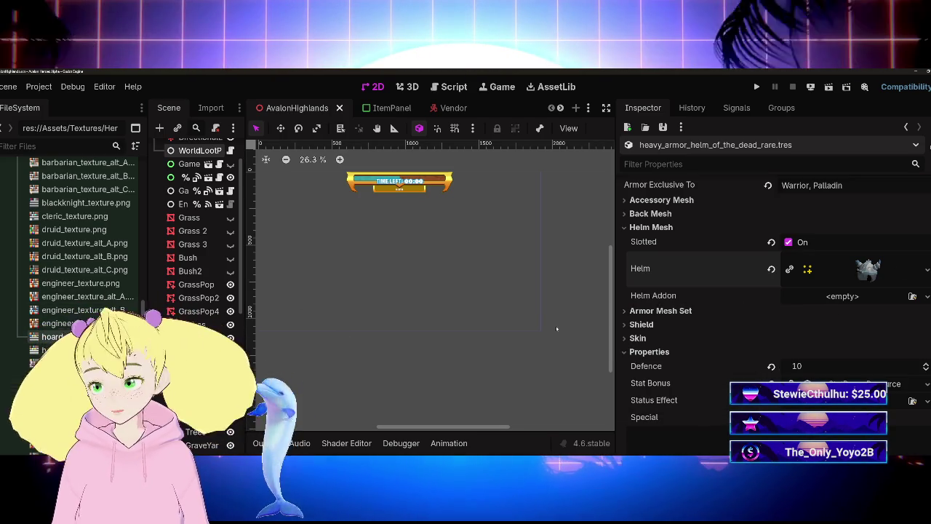
Widen the FileSystem dock
scroll(53, 320, down, 10)
scroll(52, 320, up, 10)
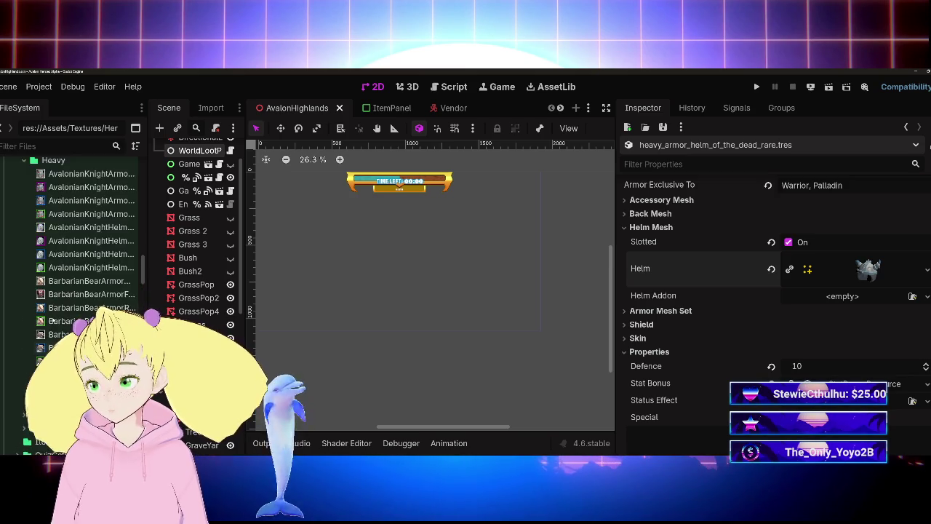
scroll(53, 320, down, 15)
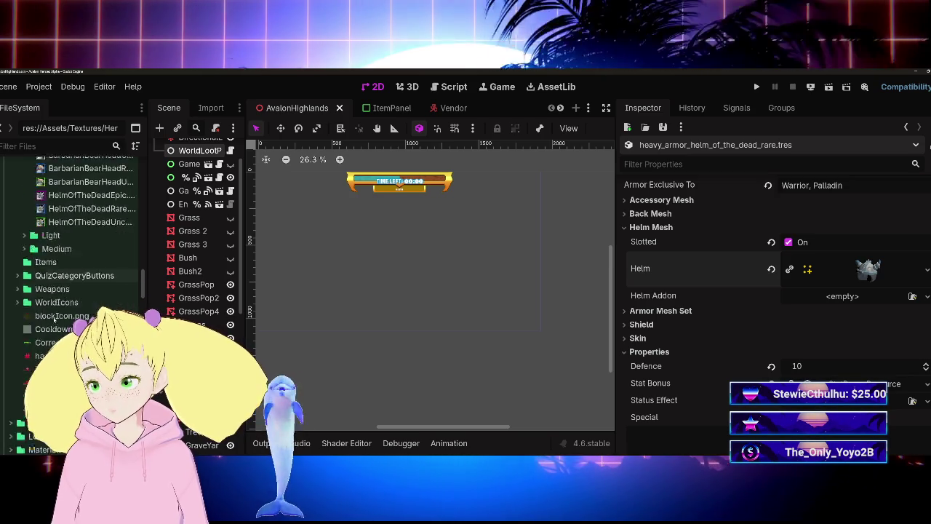
scroll(56, 320, up, 15)
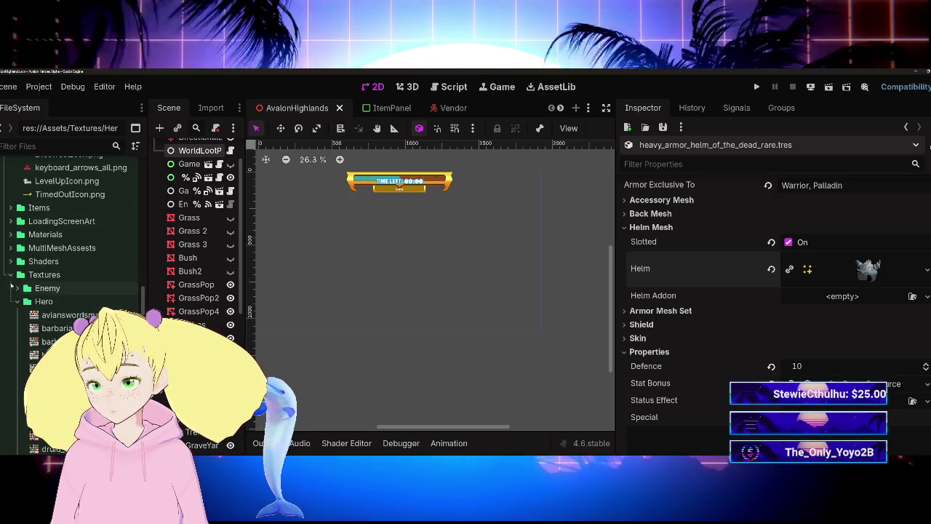
scroll(56, 320, down, 2)
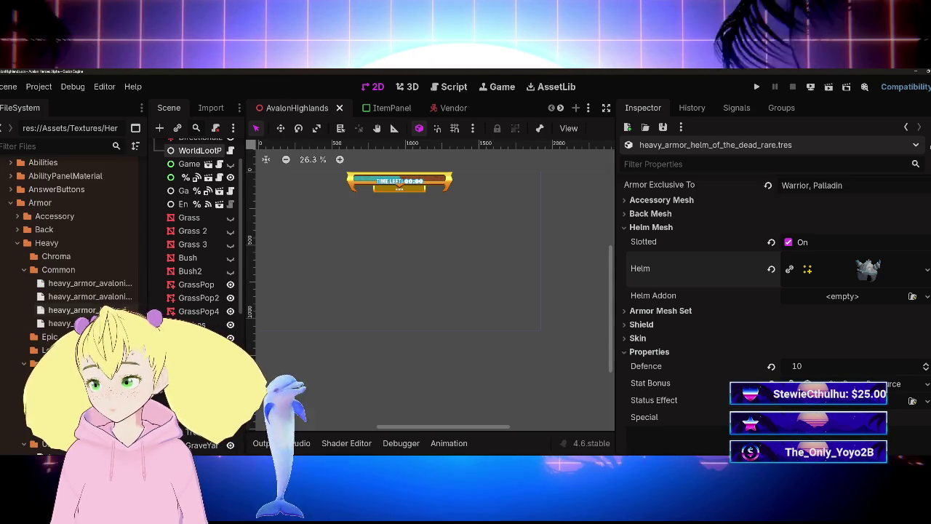
drag(148, 291, 366, 291)
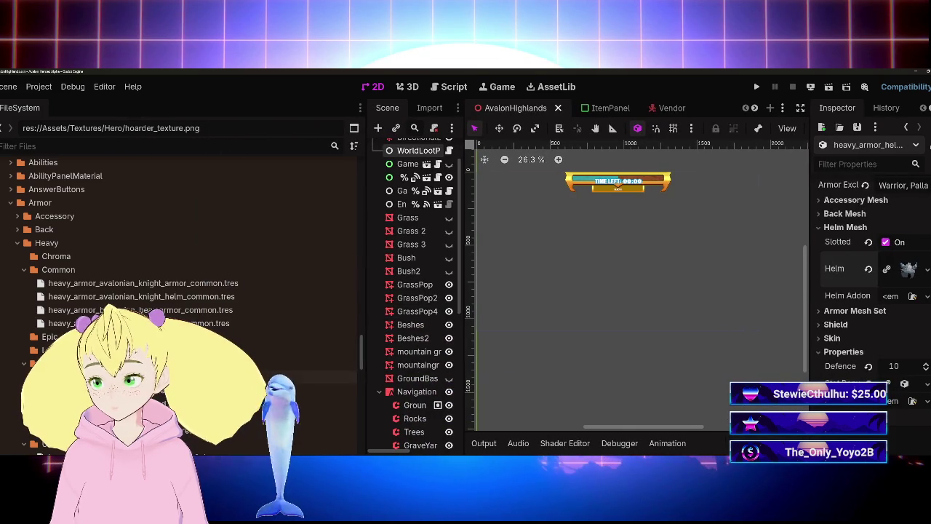
Browse Resources/Armor/Heavy to view the Rare and Uncommon .tres files
scroll(218, 291, down, 3)
scroll(181, 291, down, 3)
scroll(182, 291, up, 4)
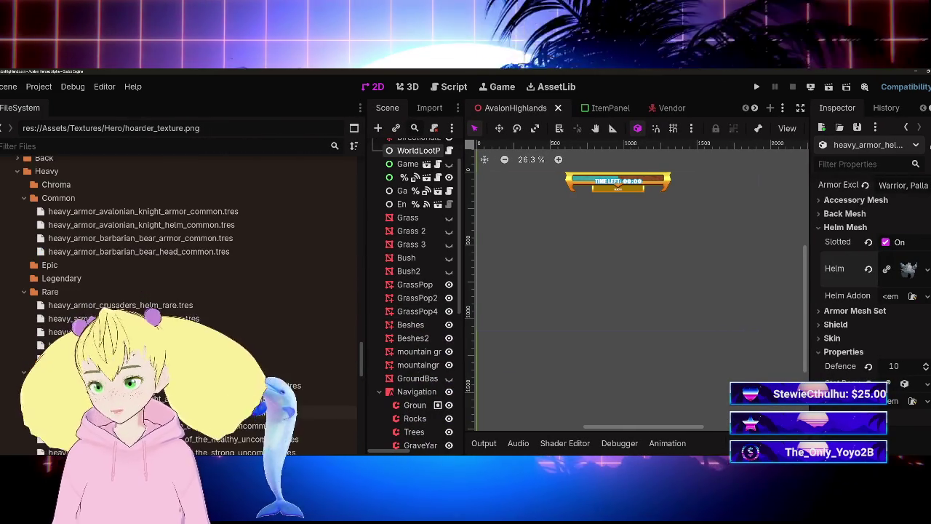
scroll(182, 291, down, 3)
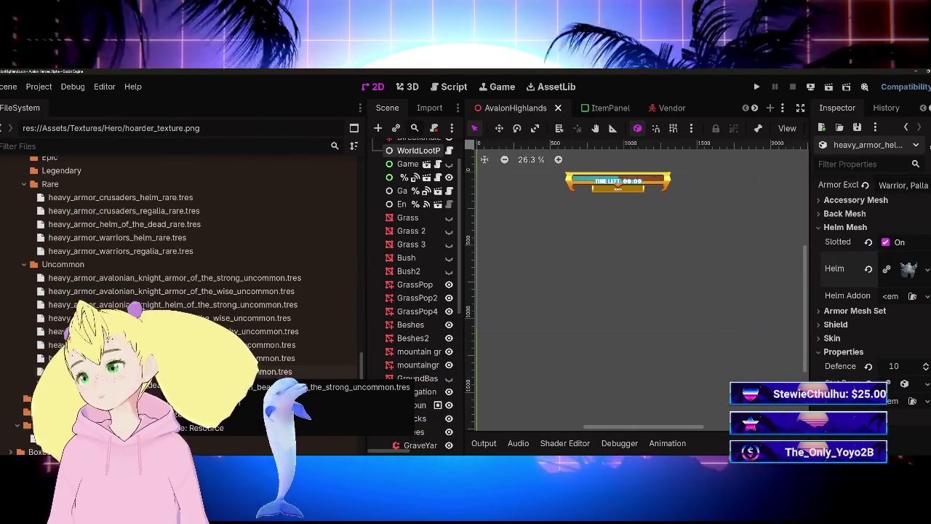
scroll(181, 290, up, 3)
scroll(182, 327, down, 3)
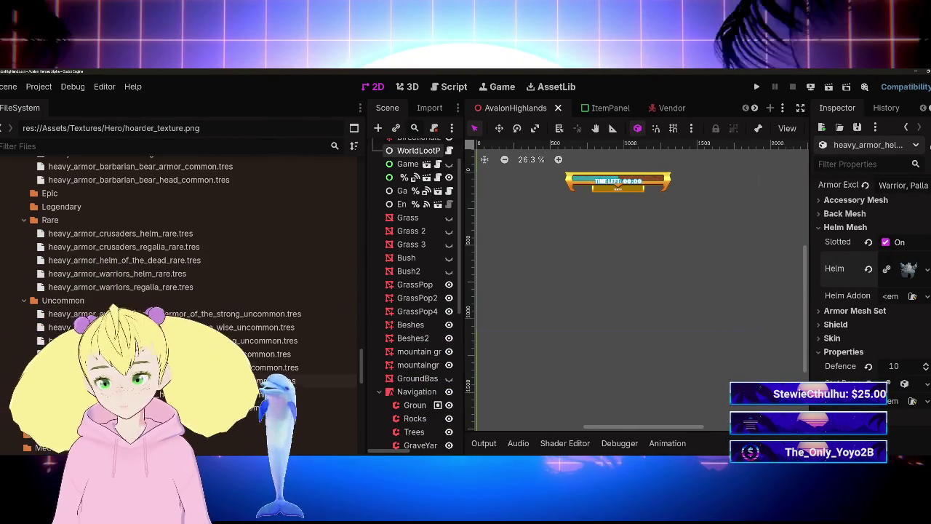
scroll(182, 291, up, 1)
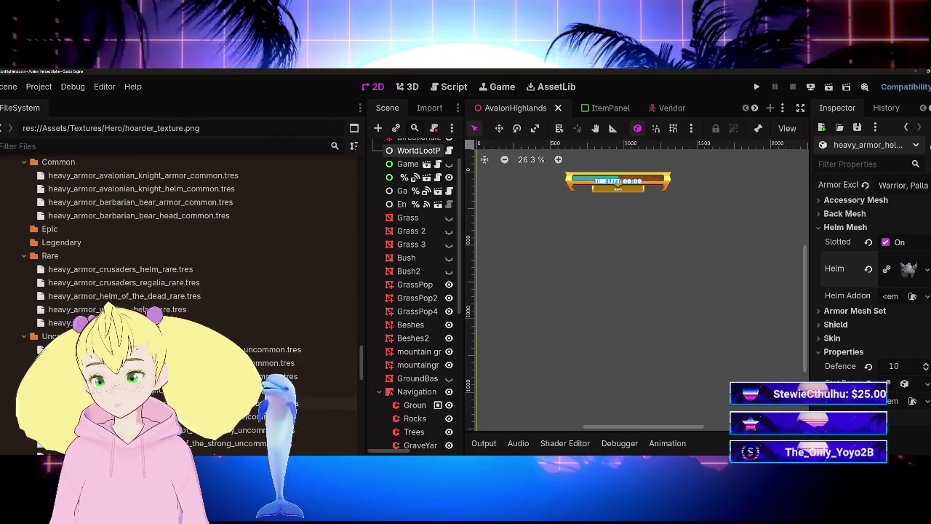
scroll(182, 291, down, 3)
scroll(182, 291, up, 4)
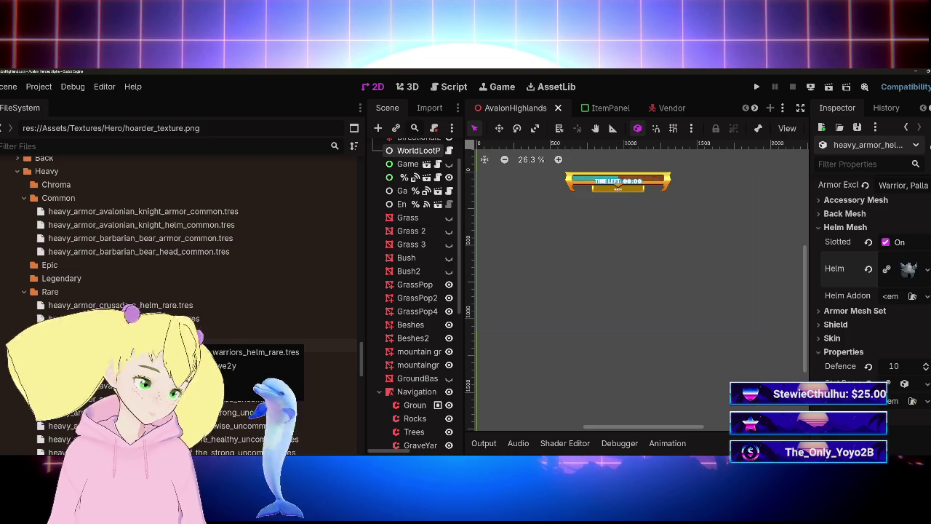
scroll(182, 291, down, 5)
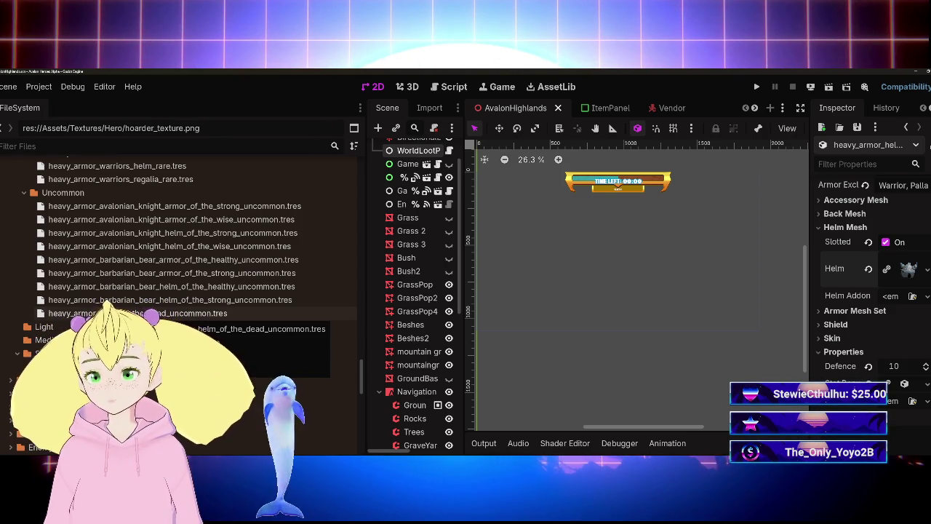
Open the Uncommon Helm of the Dead, then bring up options for heavy_armor_helm_of_the_dead_rare.tres
click(160, 313)
scroll(907, 291, up, 3)
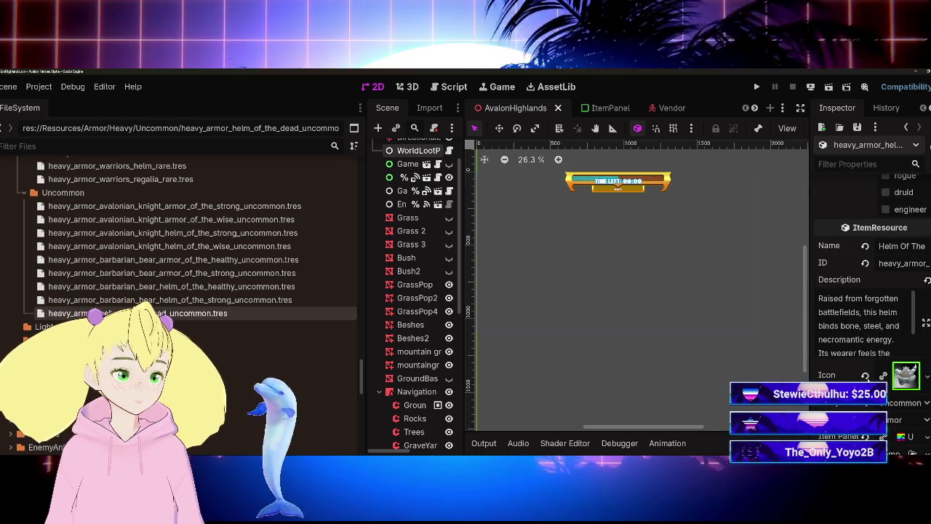
scroll(907, 291, down, 3)
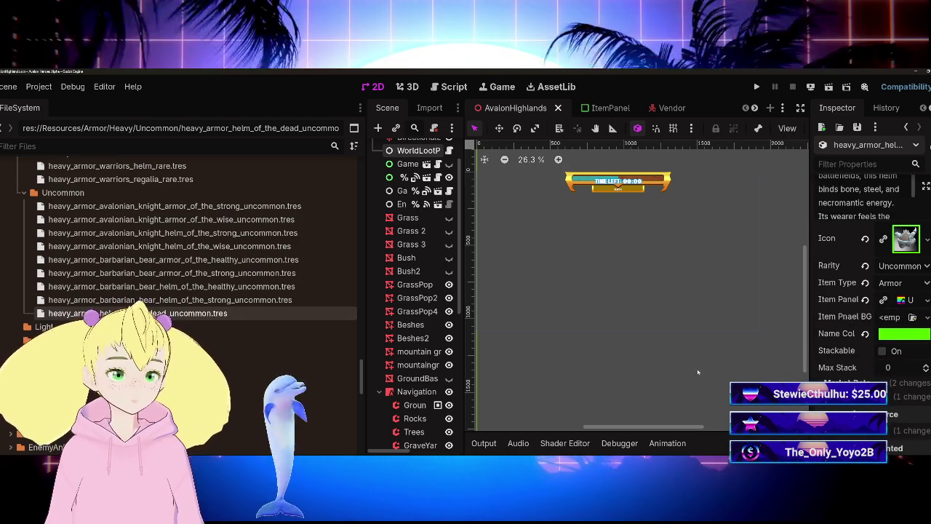
scroll(285, 313, up, 3)
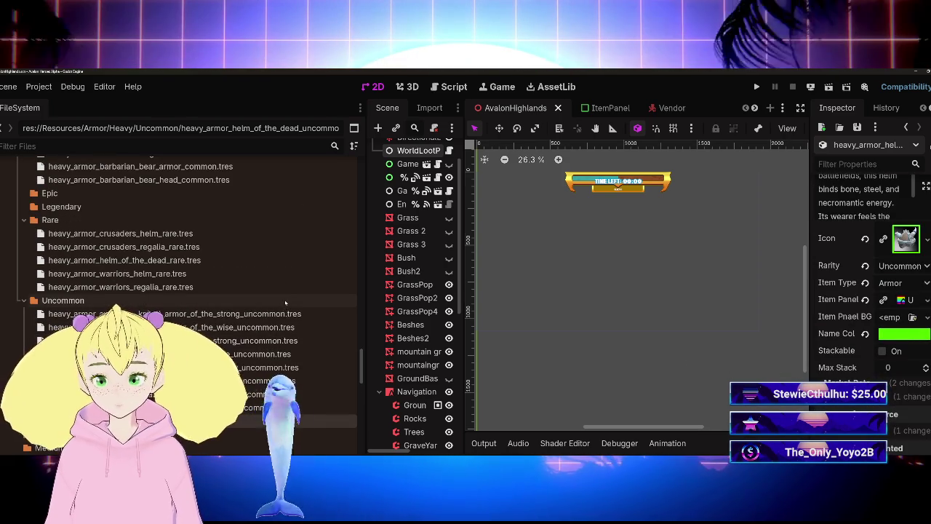
right_click(158, 262)
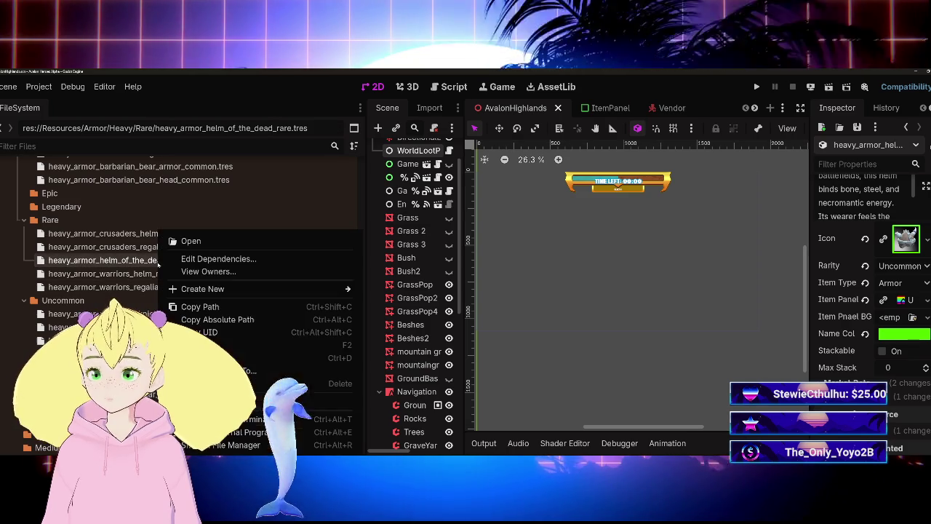
Rename heavy_armor_helm_of_the_dead_rare.tres to heavy_armor_helm_of_the_undying_rare.tres
click(200, 352)
click(169, 260)
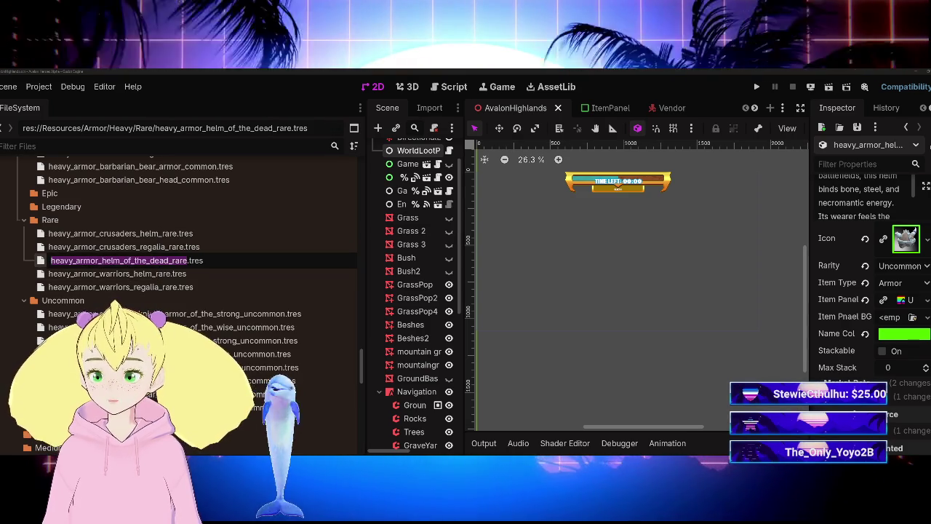
key(BackSpace)
key(BackSpace)
key(BackSpace)
text(undying)
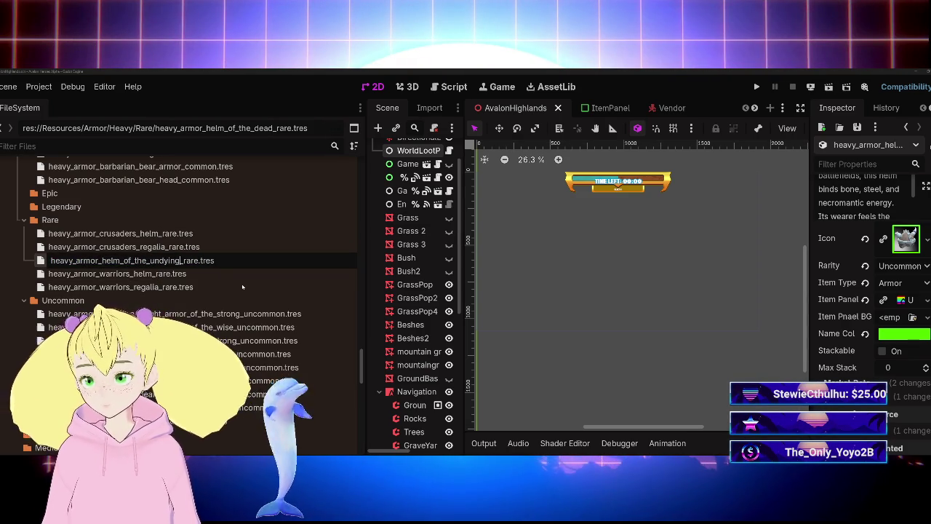
key(Escape)
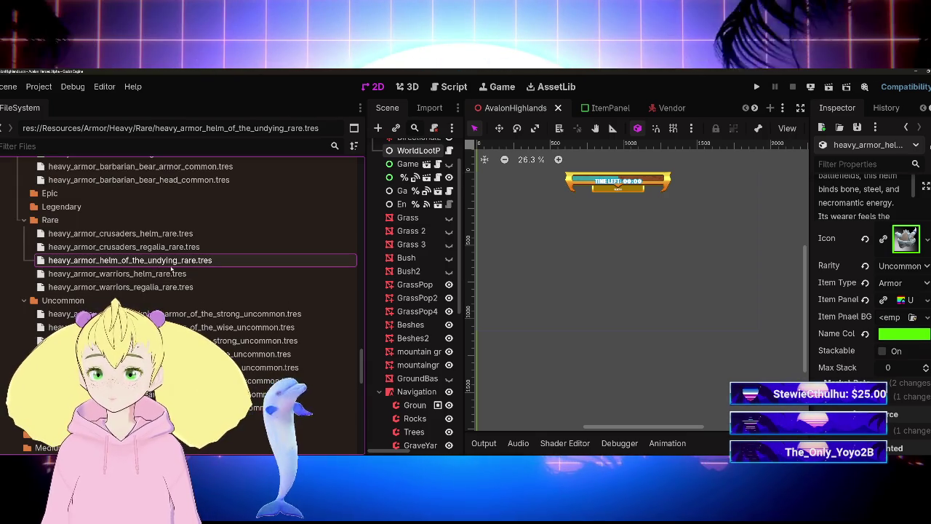
scroll(855, 368, down, 1)
scroll(851, 370, up, 3)
scroll(847, 369, down, 3)
scroll(841, 371, up, 5)
scroll(840, 370, up, 5)
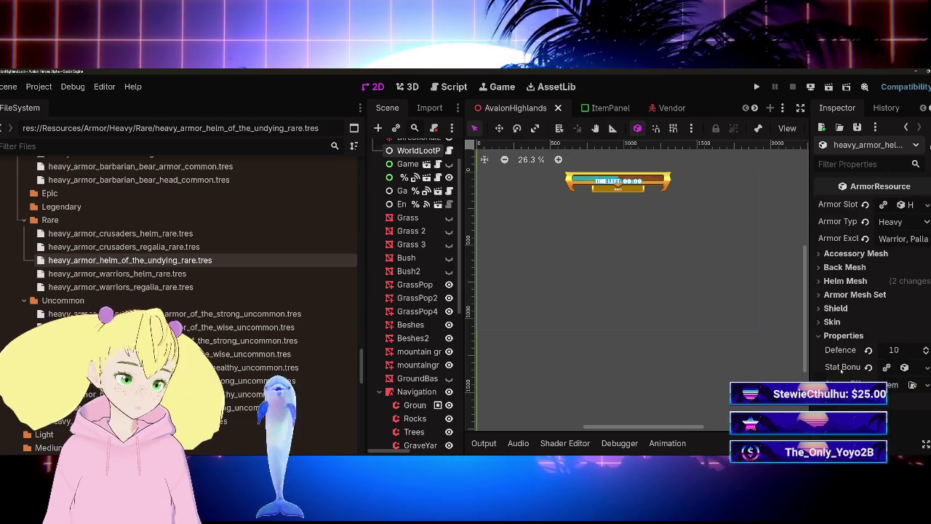
Widen the Inspector dock and scroll the FileSystem back up toward the Heavy folders
scroll(834, 380, down, 4)
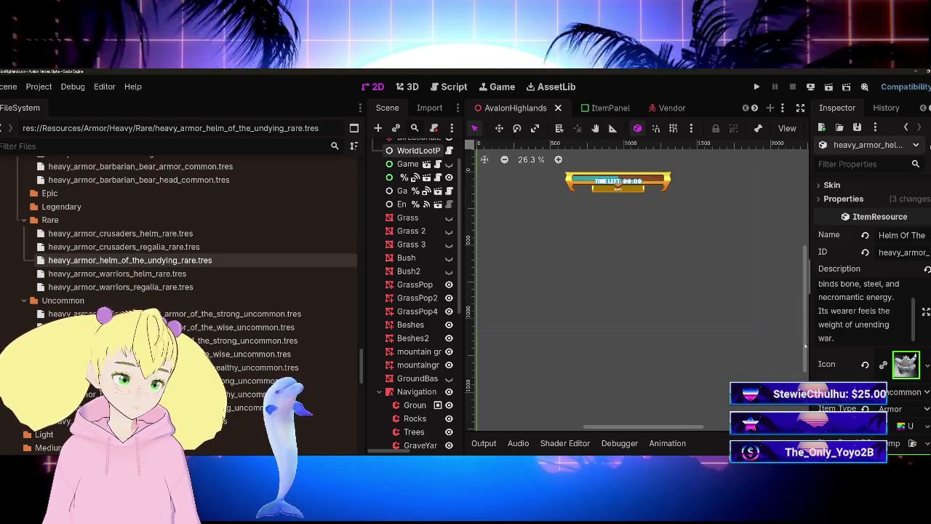
drag(807, 338, 765, 336)
scroll(847, 305, up, 3)
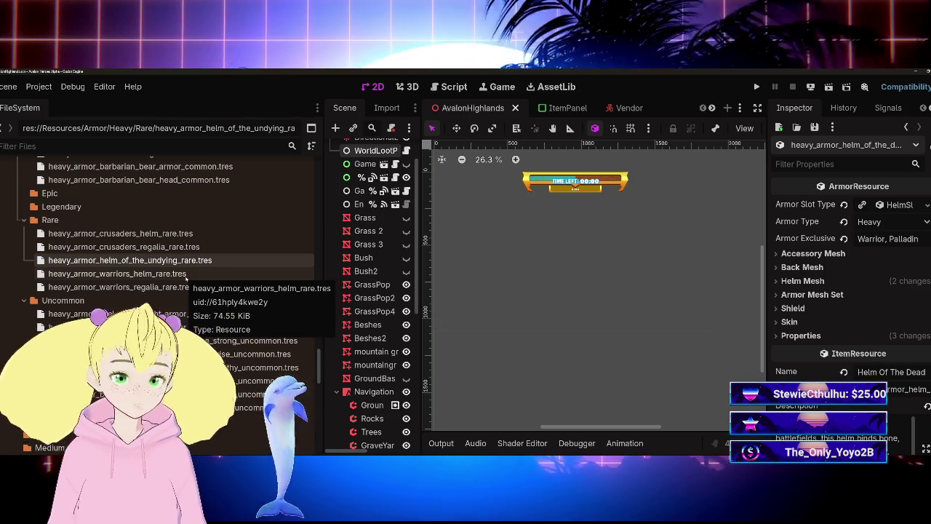
scroll(105, 284, up, 5)
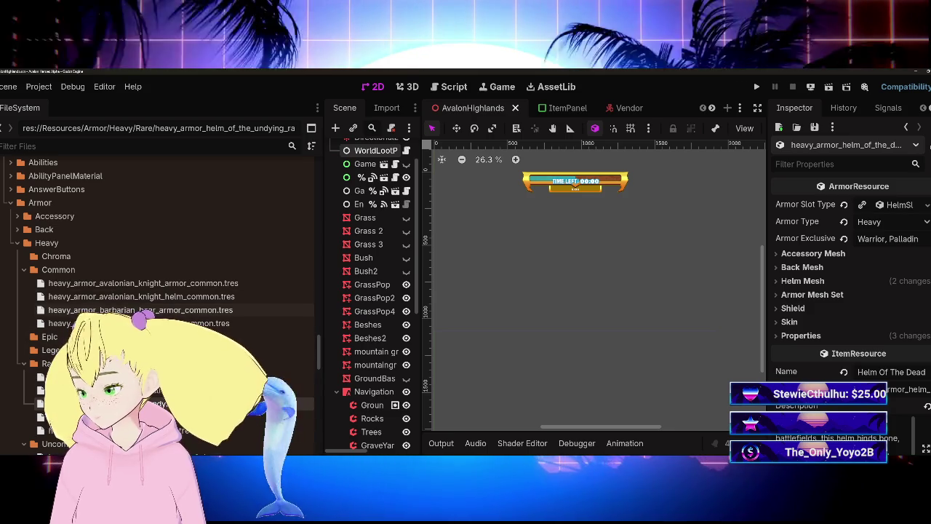
Duplicate heavy_armor_barbarian_bear_armor_common.tres as heavy_armor_berserkers_might.tres
click(145, 309)
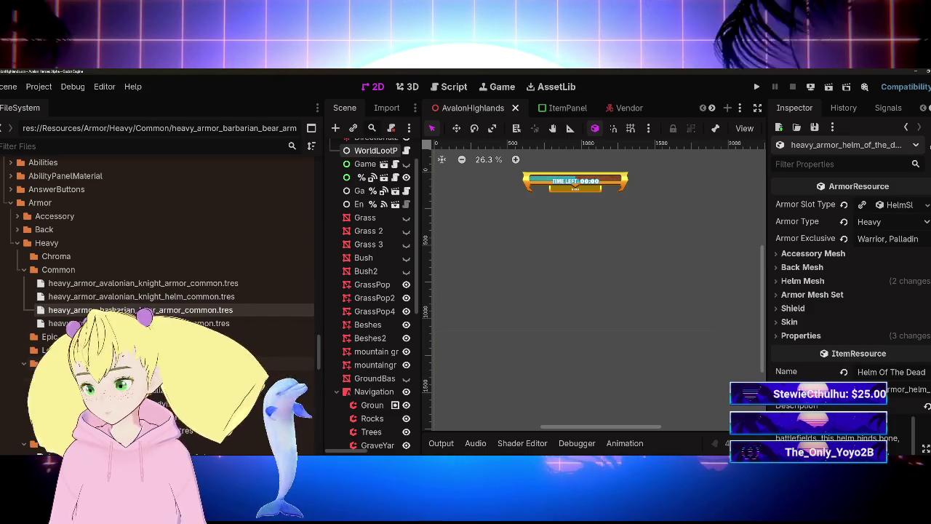
key(ctrl+d)
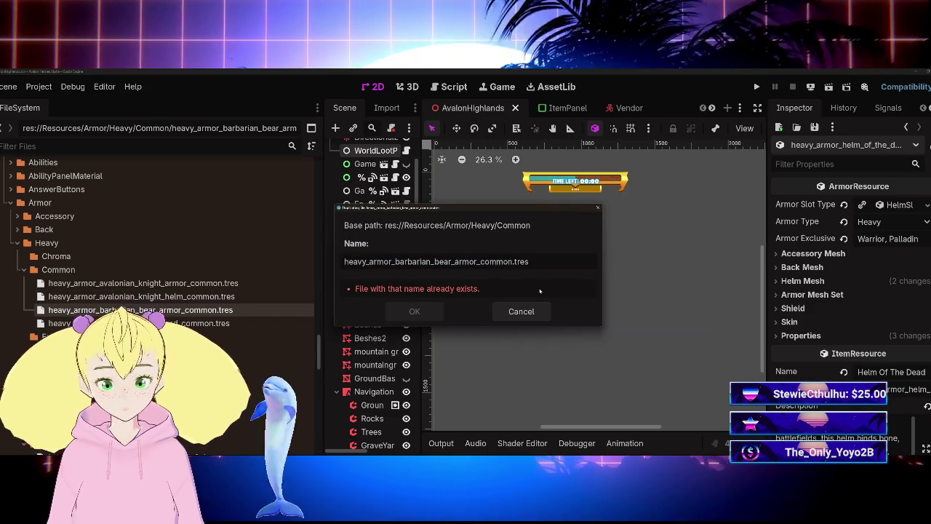
key(BackSpace)
key(BackSpace)
key(BackSpace)
key(BackSpace)
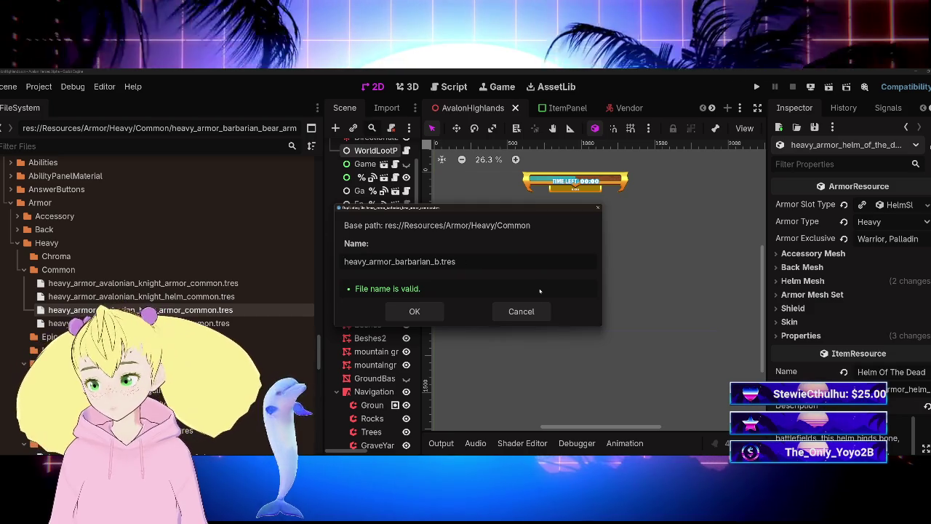
key(BackSpace)
key(BackSpace)
key(BackSpace)
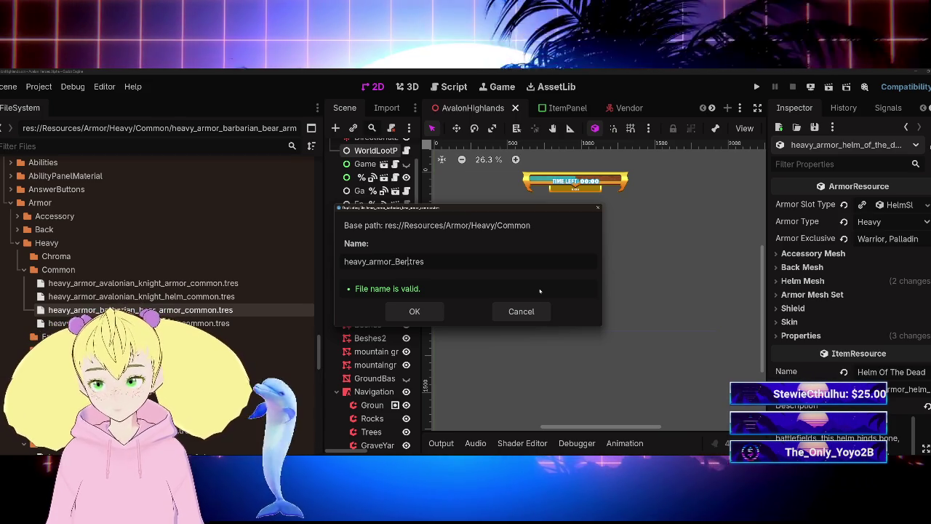
text(serkers)
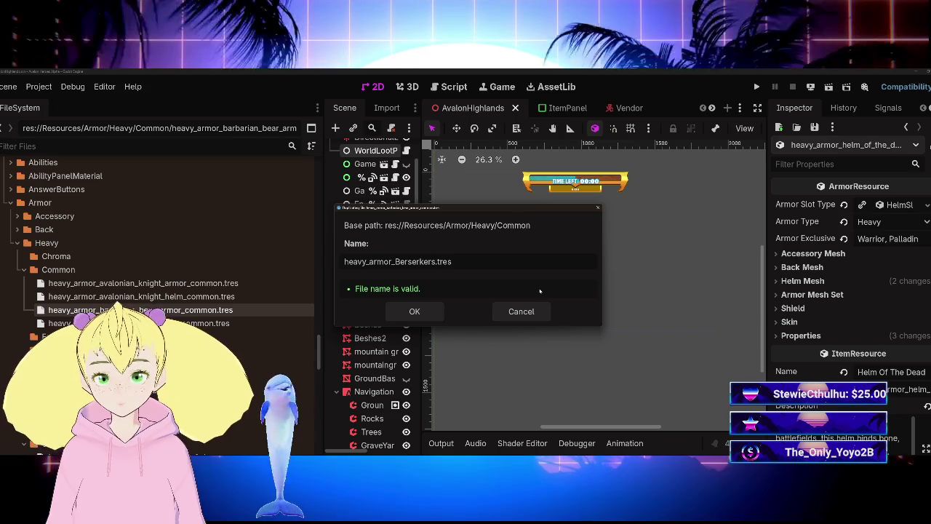
key(BackSpace)
key(BackSpace)
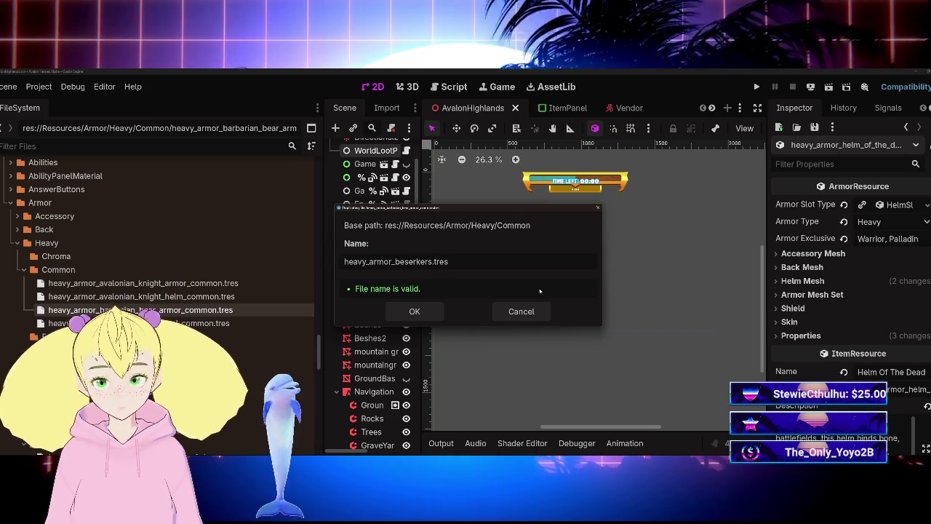
text(_might)
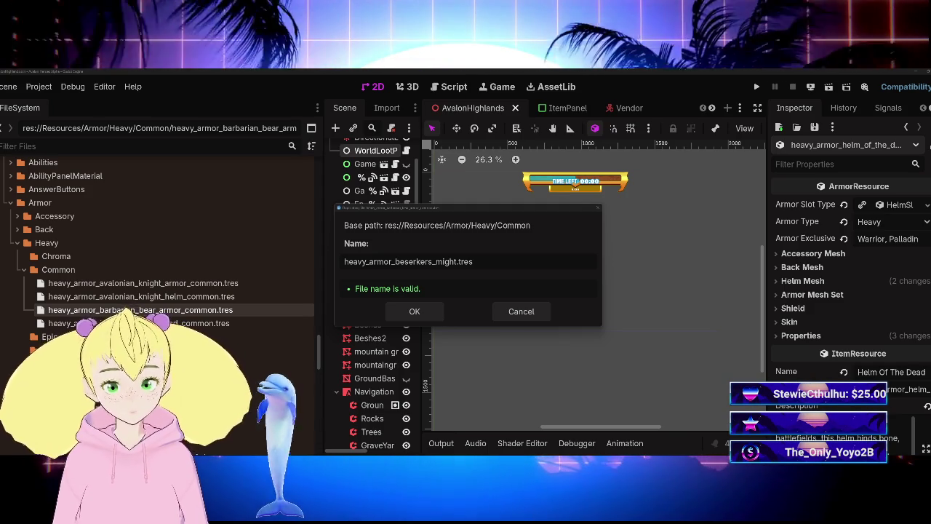
text(r)
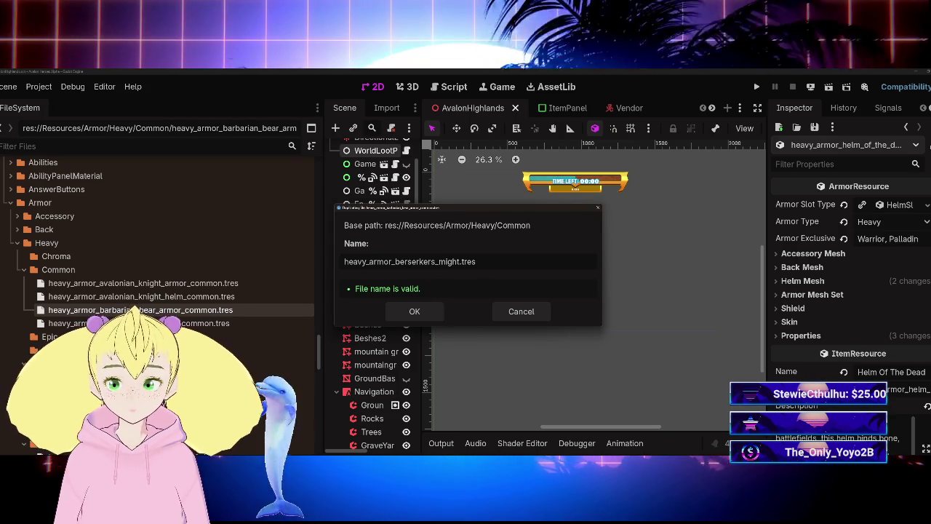
key(End)
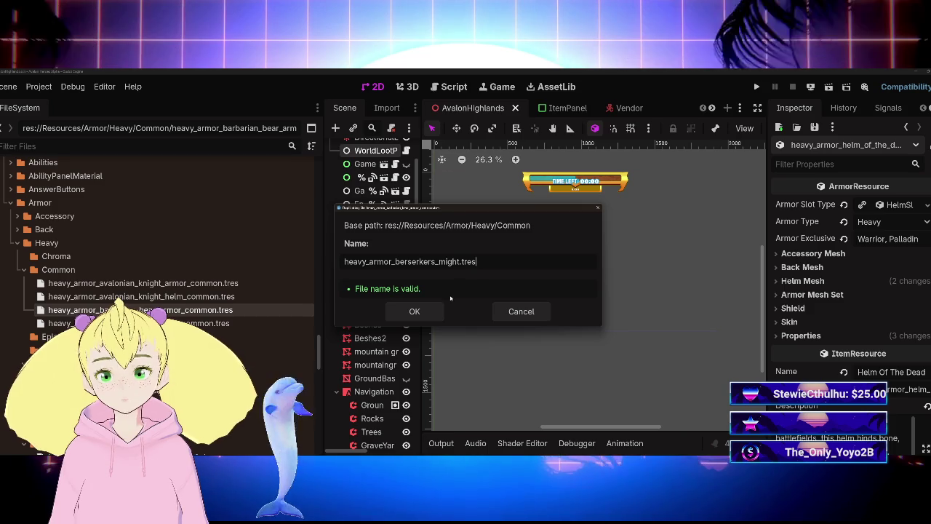
click(426, 317)
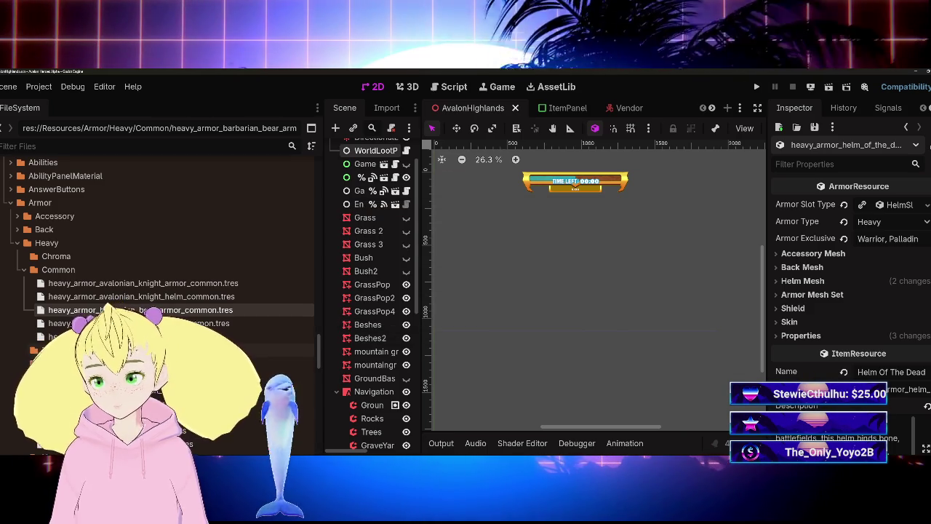
Move heavy_armor_berserkers_might.tres into the Heavy Epic folder and load it in the Inspector
drag(109, 336, 73, 350)
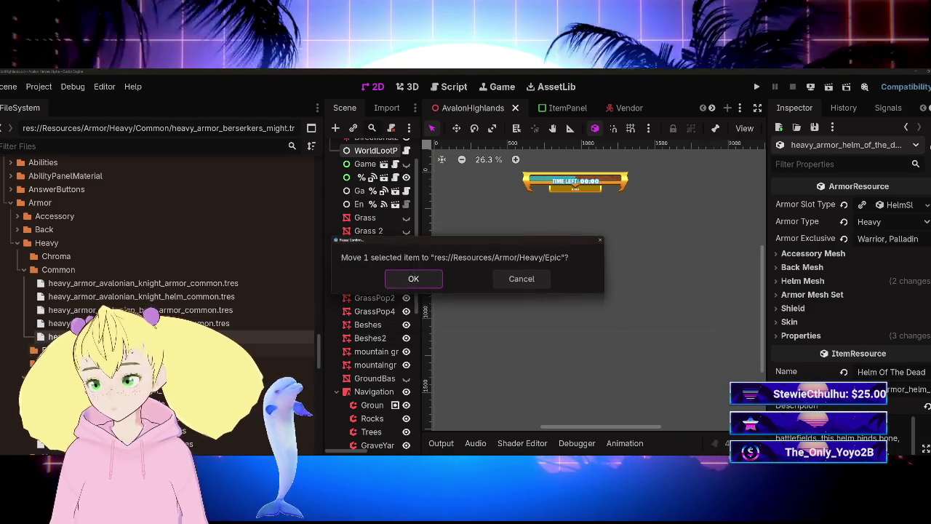
click(412, 276)
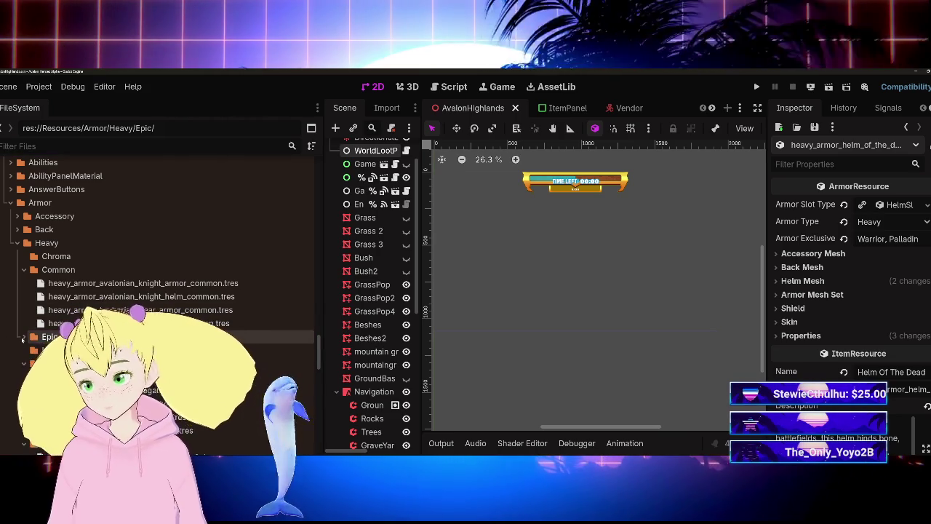
click(73, 350)
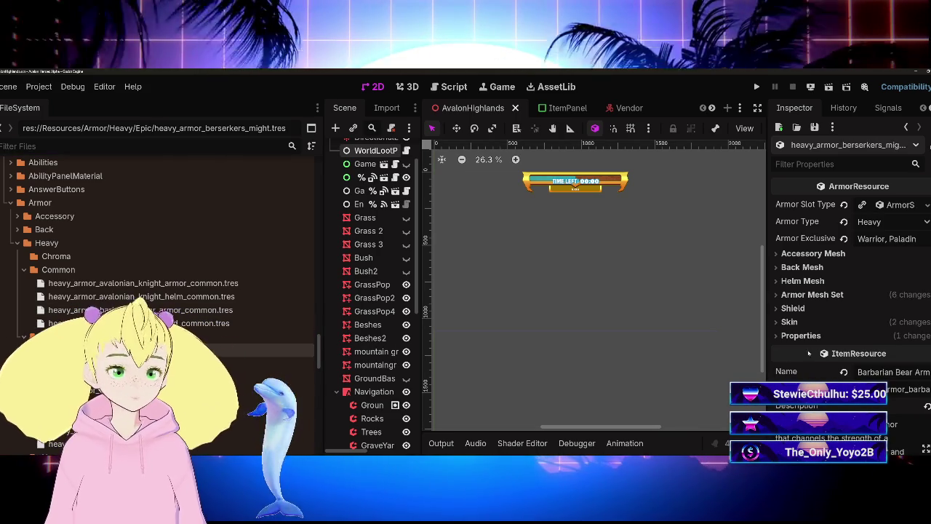
Change the berserkers_might armor's Rarity to Epic
scroll(849, 347, down, 5)
click(869, 358)
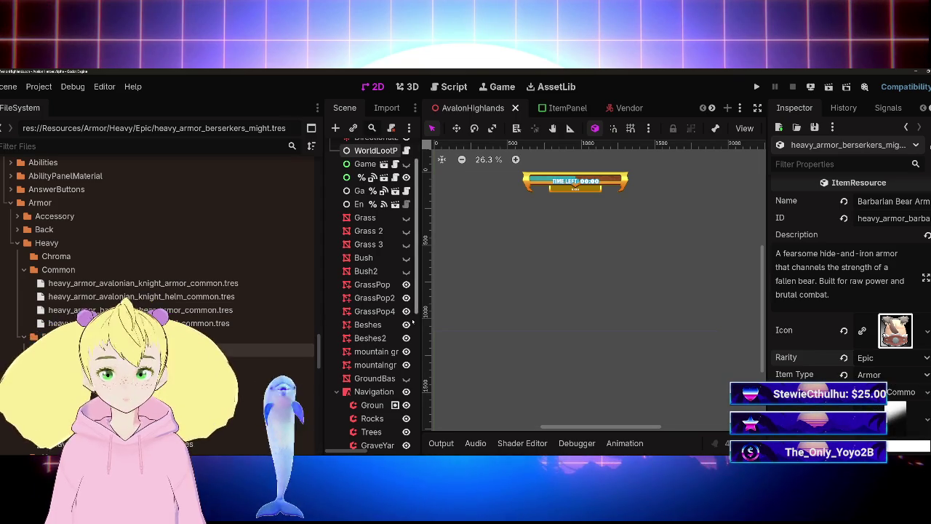
scroll(167, 232, down, 10)
scroll(167, 233, up, 3)
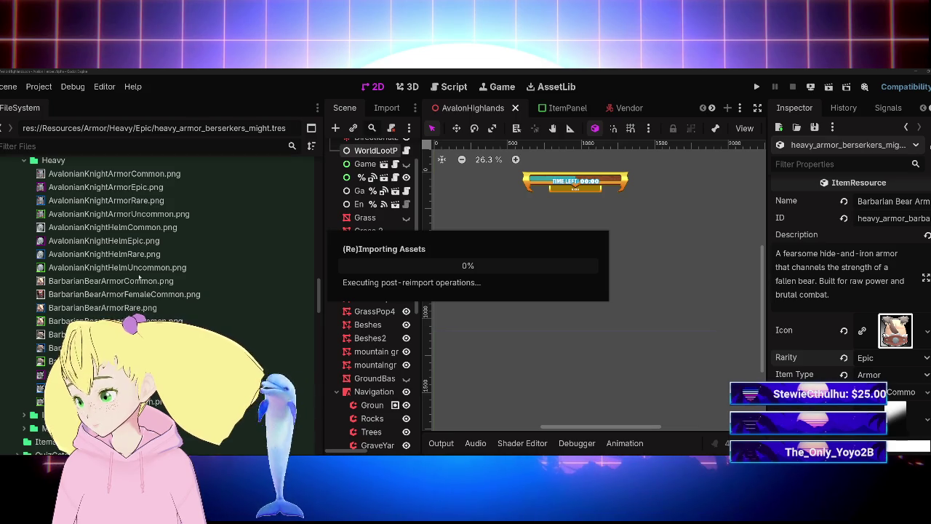
Reimport BarbarianBearArmorEpic.png so the armor's Icon shows the epic barbarian bear image
click(386, 107)
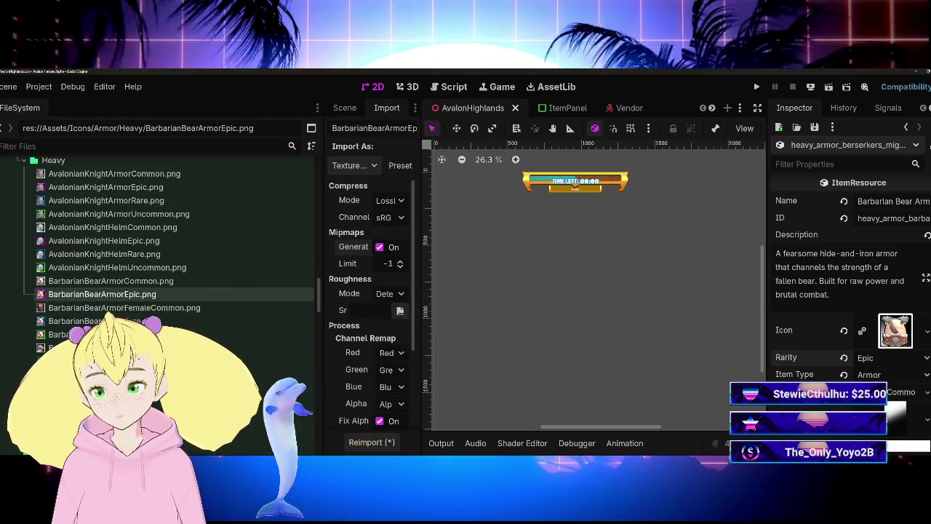
click(371, 441)
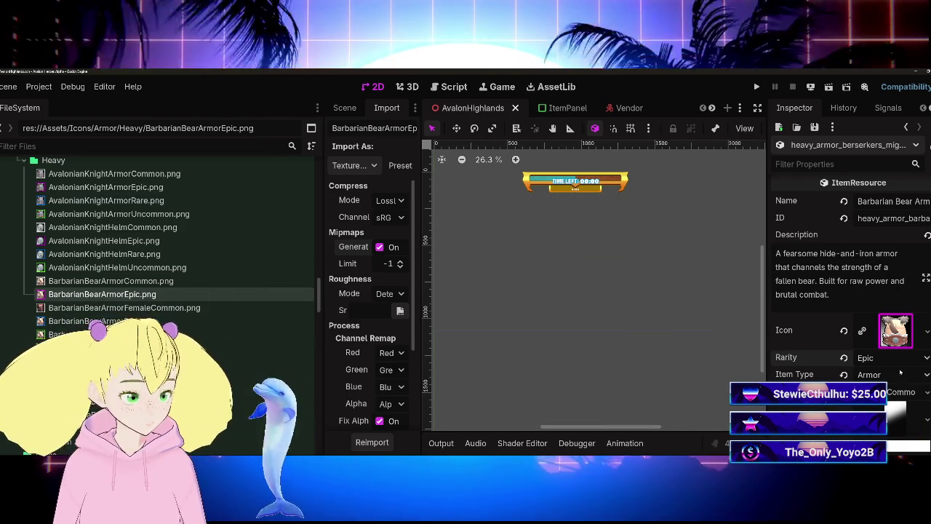
scroll(811, 378, down, 3)
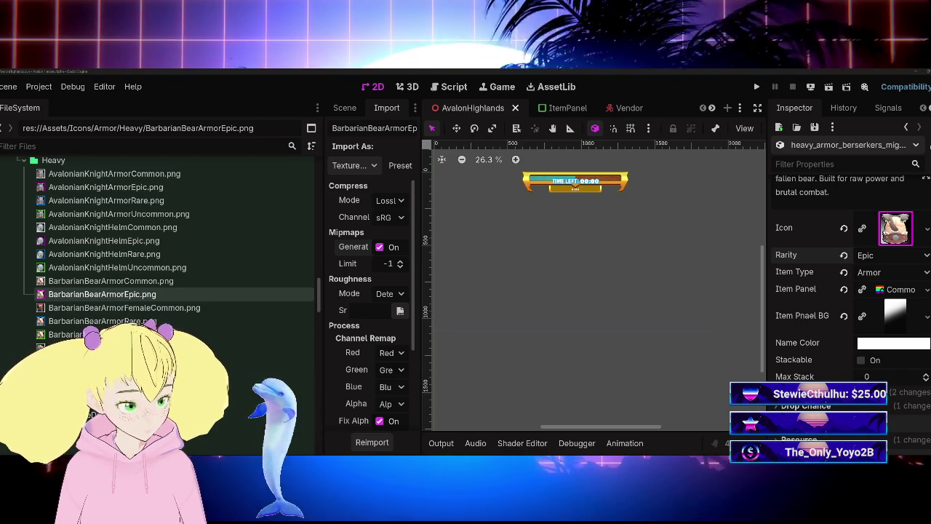
scroll(86, 309, up, 5)
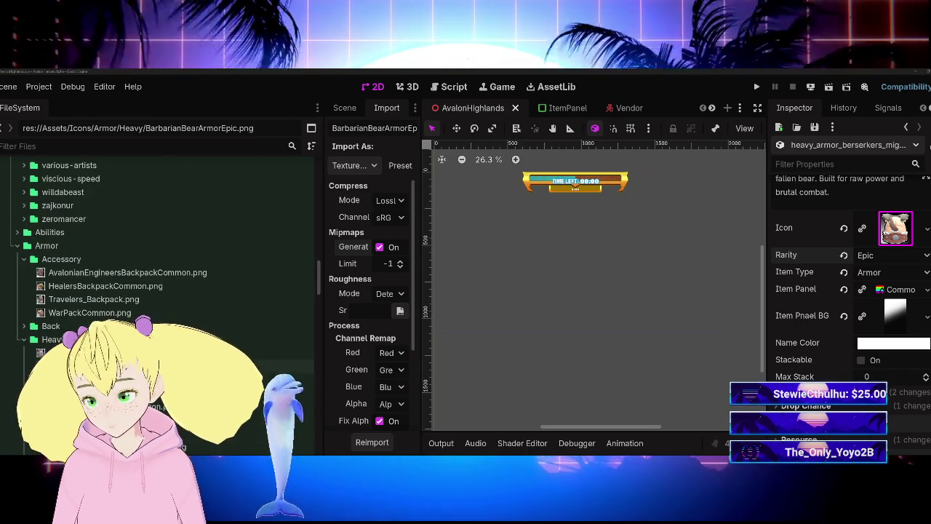
scroll(87, 309, down, 10)
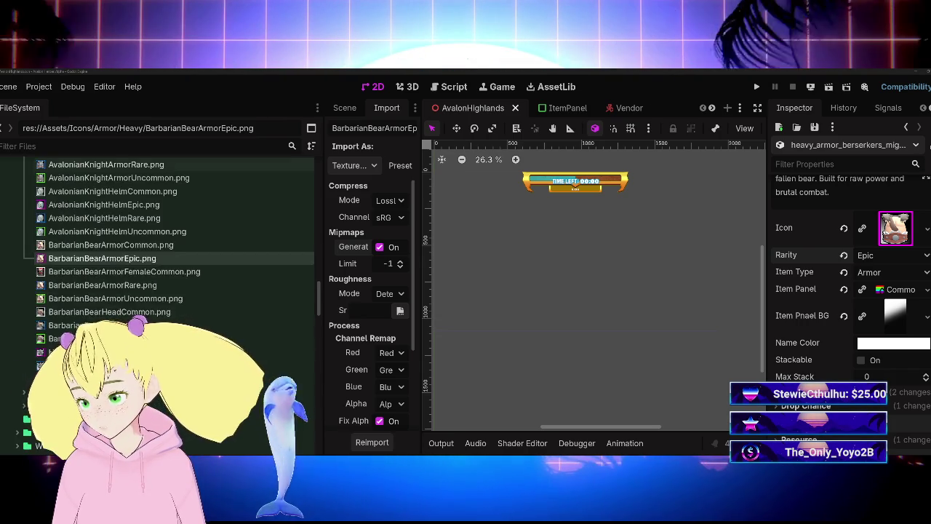
scroll(33, 293, up, 2)
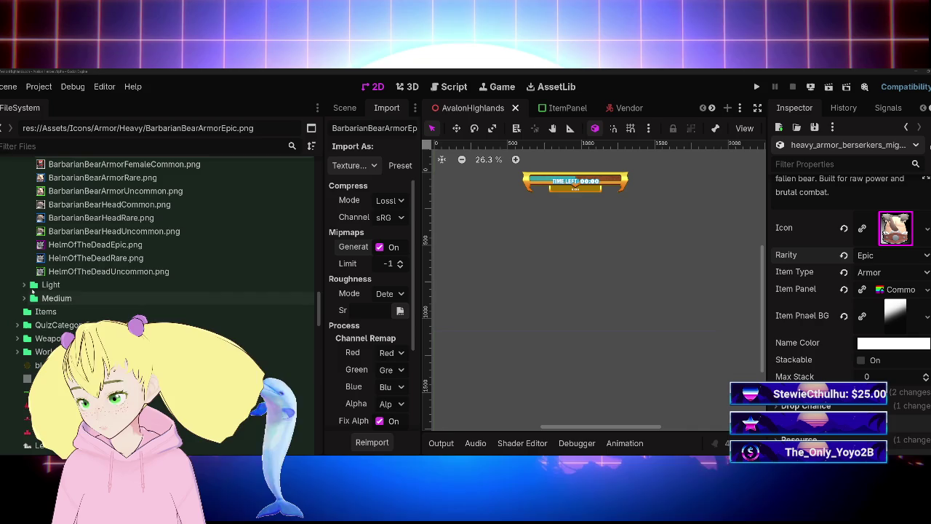
scroll(32, 293, up, 10)
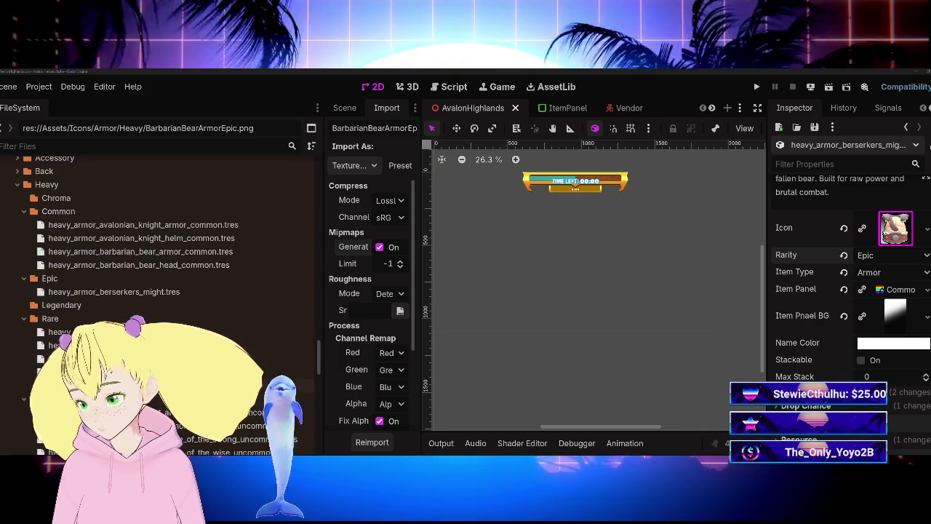
Check the rare helm resource, then switch to the ItemPanel scene
click(109, 358)
scroll(808, 373, down, 5)
scroll(807, 374, up, 10)
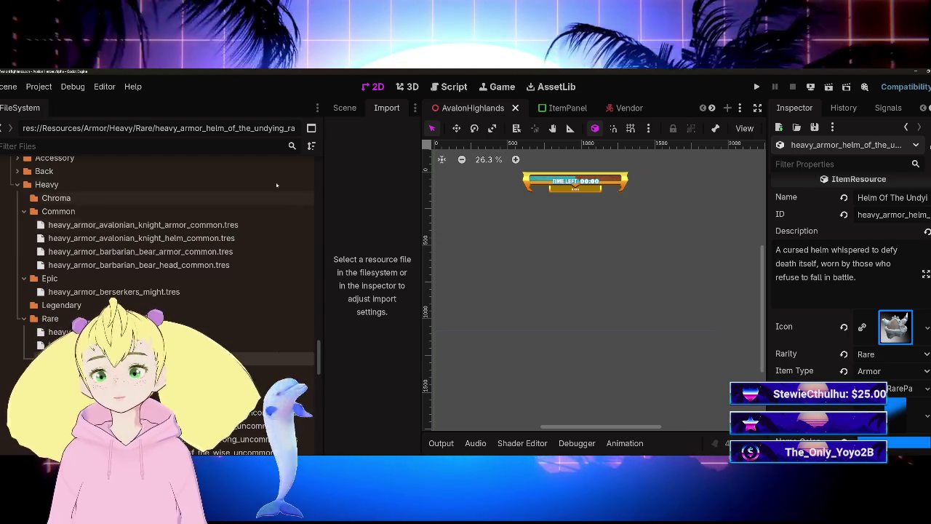
click(567, 108)
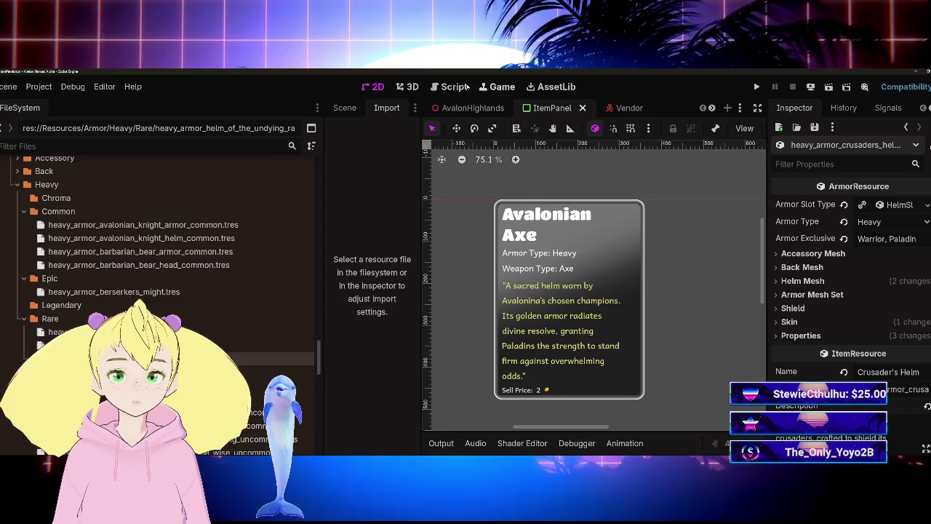
Glance at ItemPanel.gd, return to 2D, and reopen heavy_armor_berserkers_might.tres from the Epic folder
key(ctrl+F3)
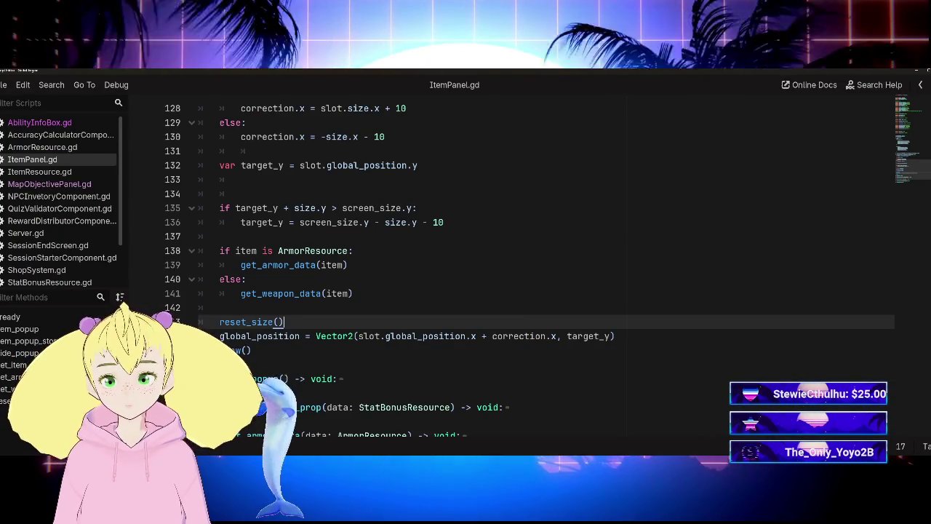
key(ctrl+F1)
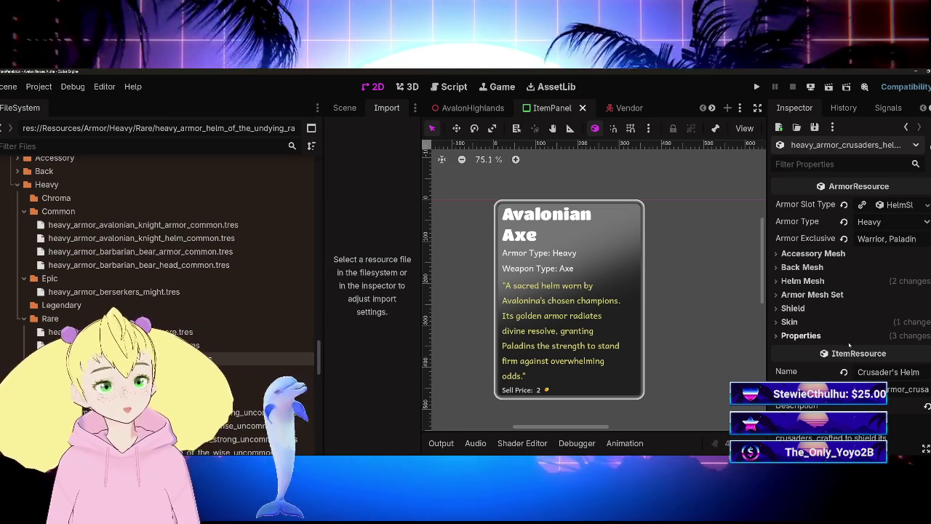
scroll(844, 291, down, 5)
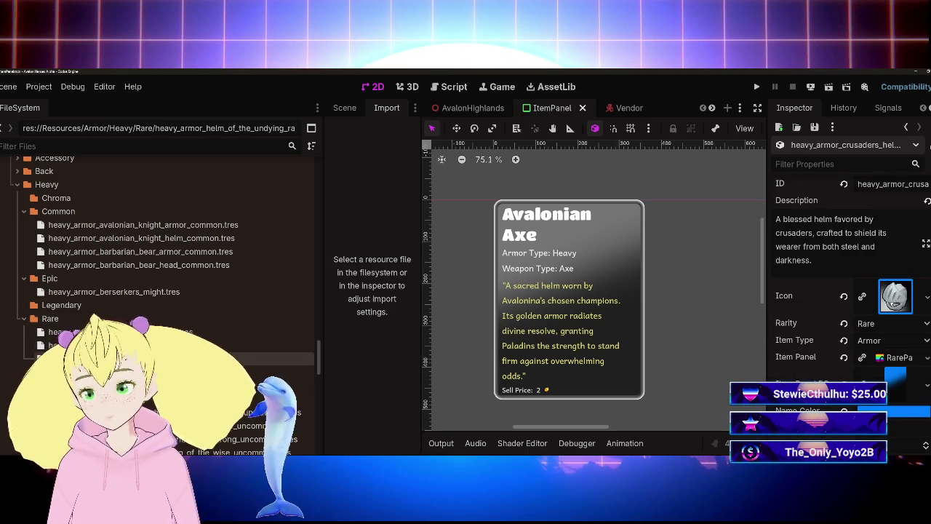
double_click(109, 359)
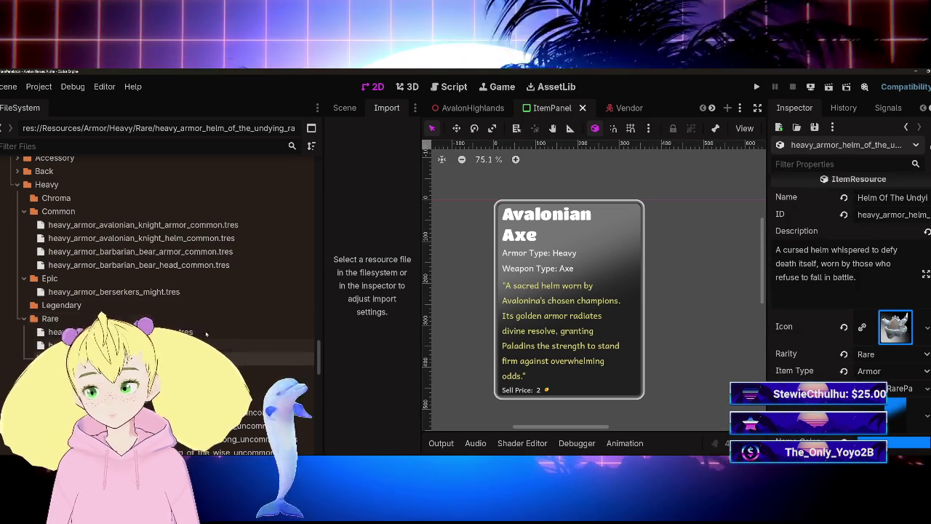
double_click(145, 291)
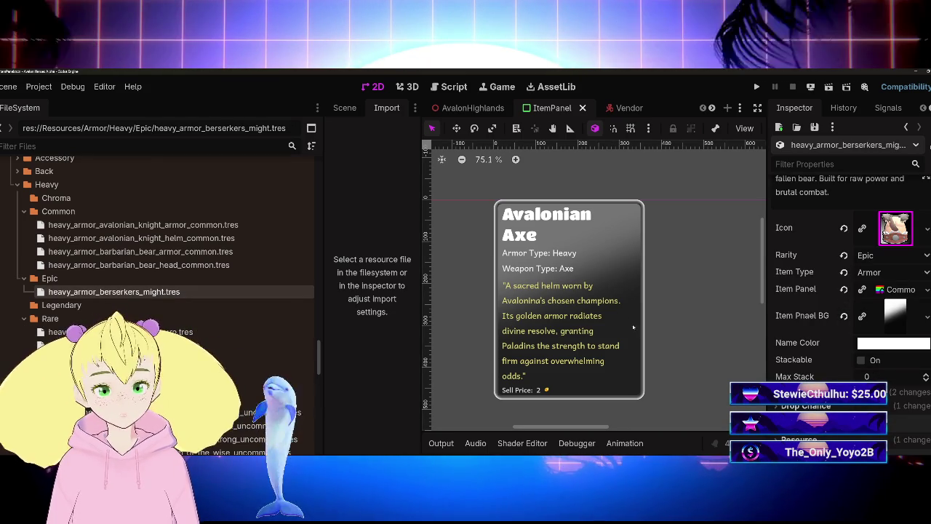
Set the name colour to magenta ff00f3 and the Item Panel BG to EpicItemBG.png
click(883, 344)
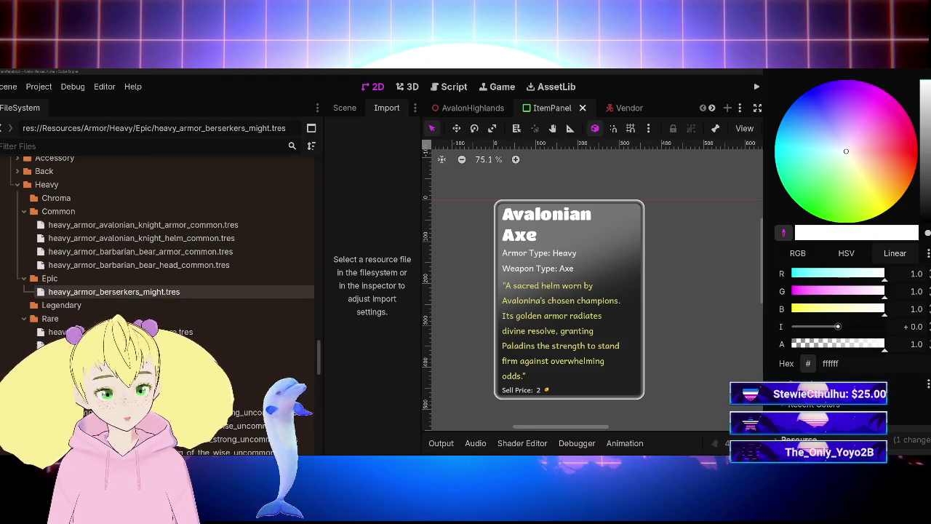
click(884, 91)
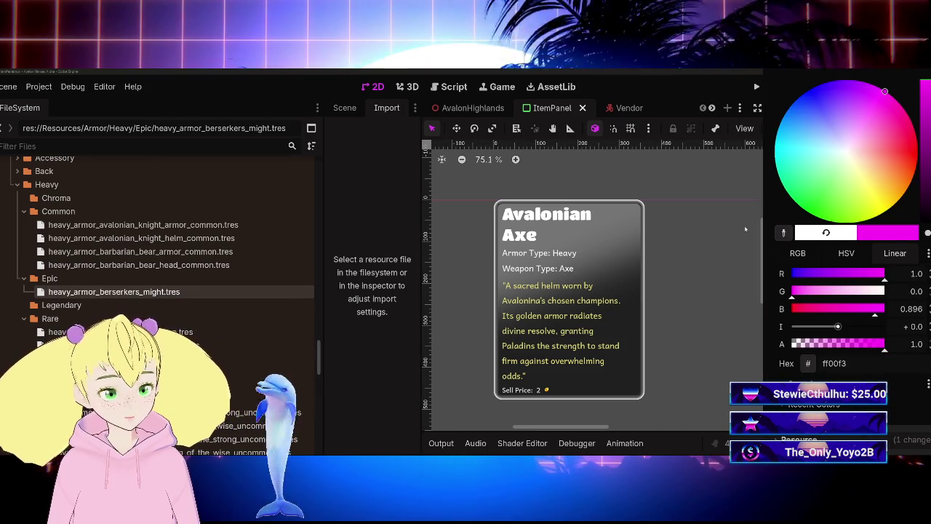
click(568, 395)
scroll(160, 291, up, 20)
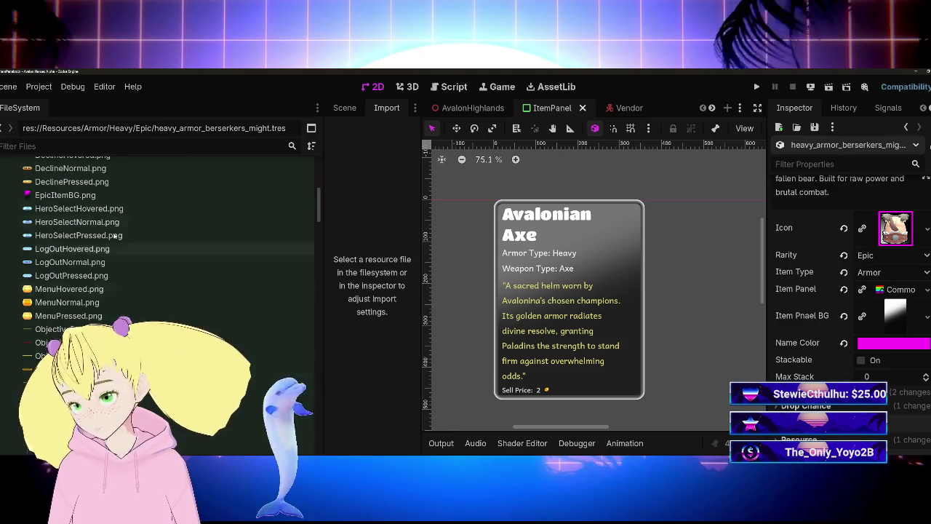
drag(64, 195, 829, 419)
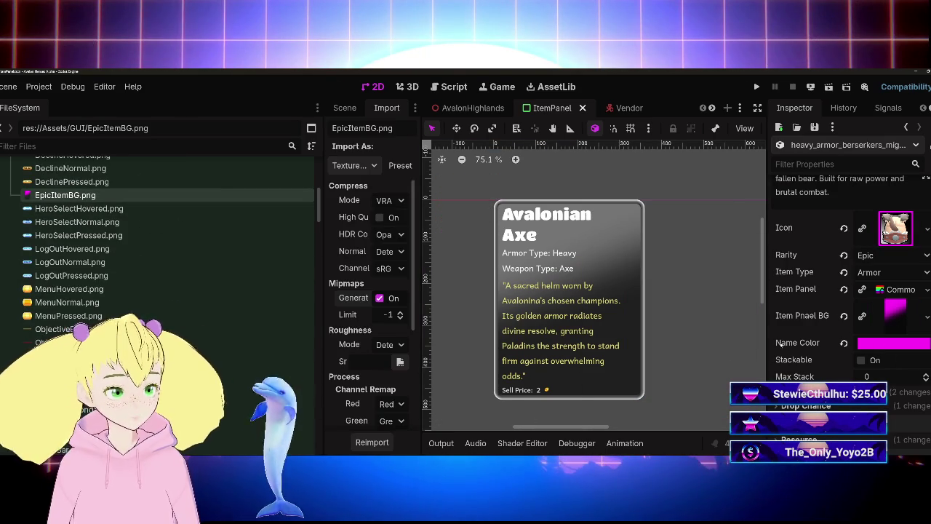
Assign EpicPanel.tres as the armor's Item Panel
scroll(160, 291, down, 20)
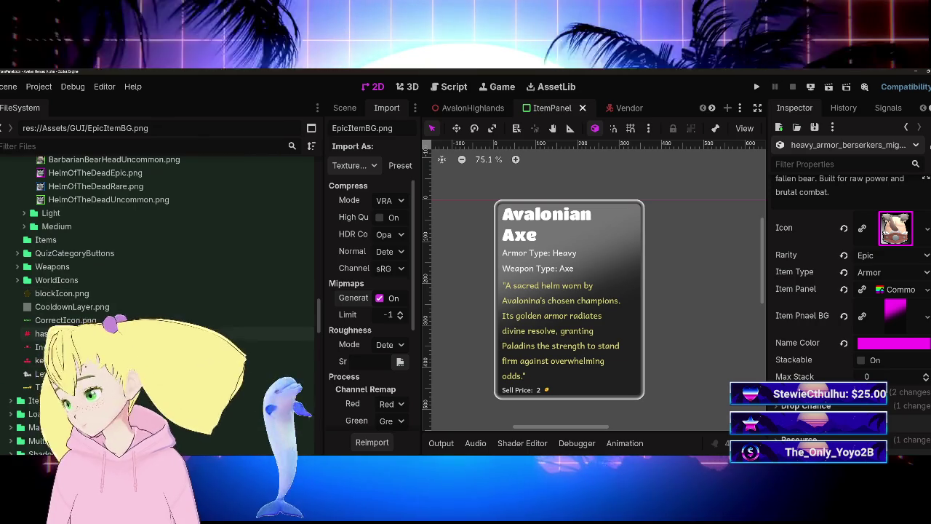
scroll(160, 305, down, 5)
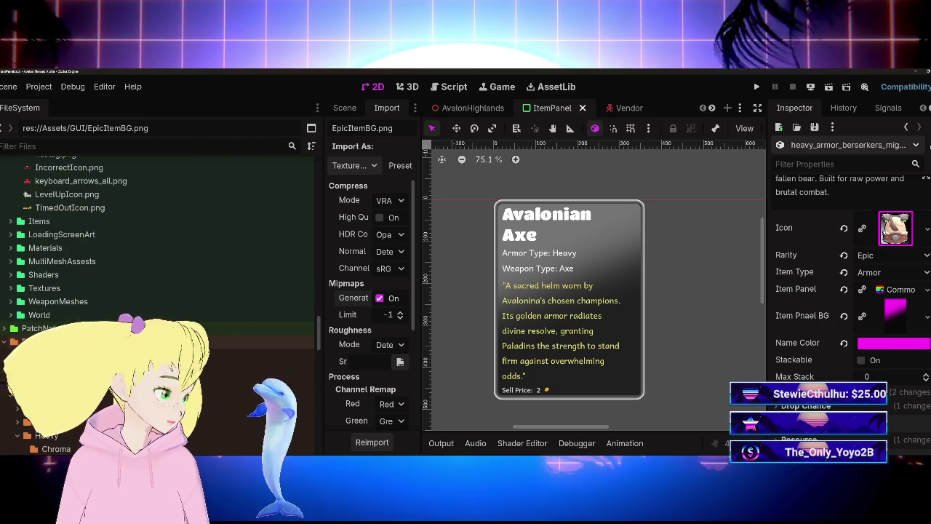
scroll(160, 291, down, 10)
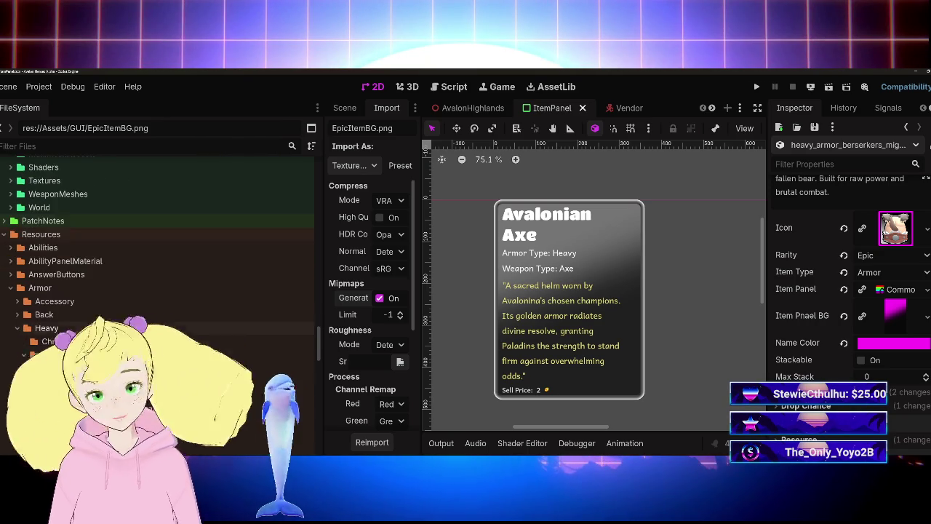
scroll(160, 291, down, 10)
click(61, 312)
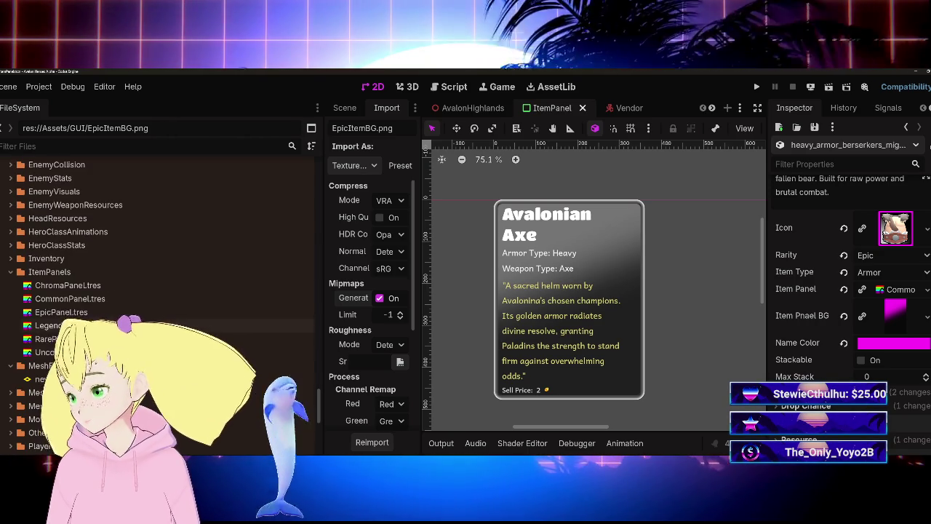
drag(61, 312, 893, 290)
scroll(170, 282, up, 10)
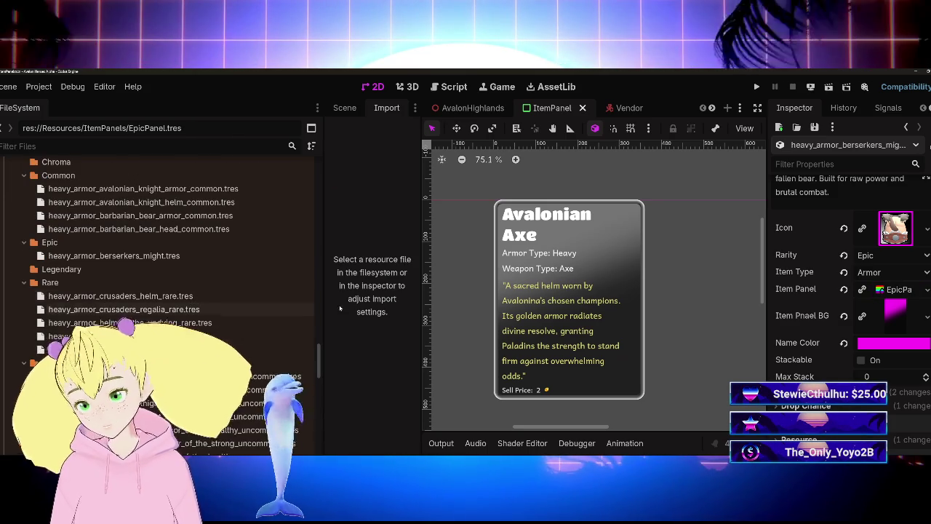
scroll(844, 354, up, 5)
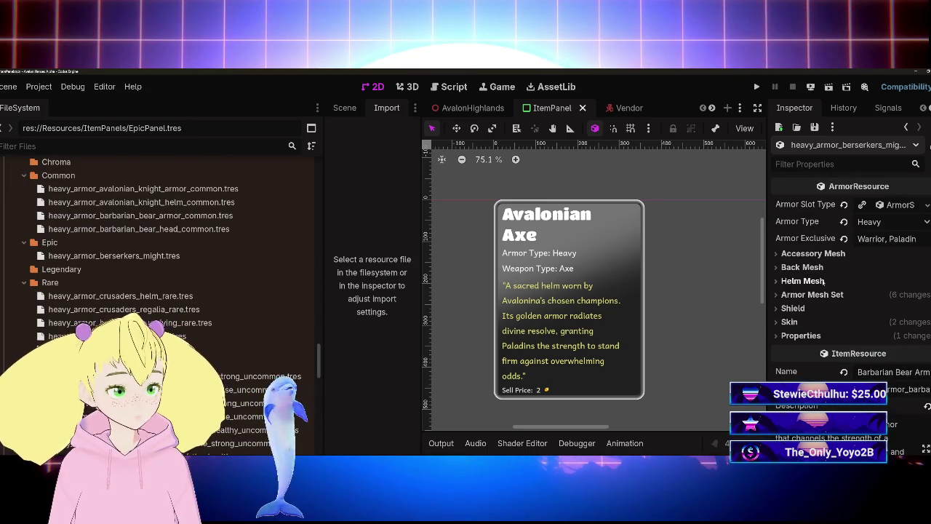
Expand Armor Mesh Set and make the Arm Left, Arm Right and Armor meshes unique (recursive)
click(812, 293)
scroll(813, 293, down, 4)
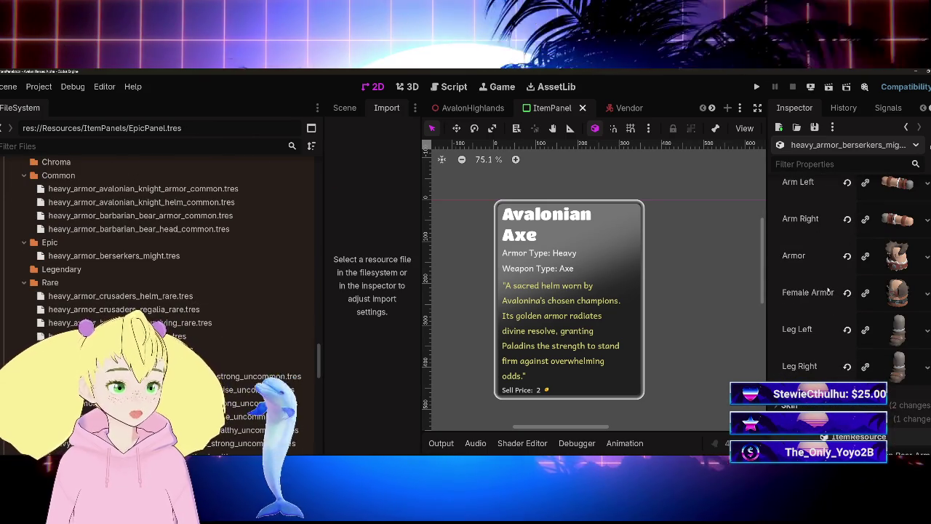
right_click(906, 222)
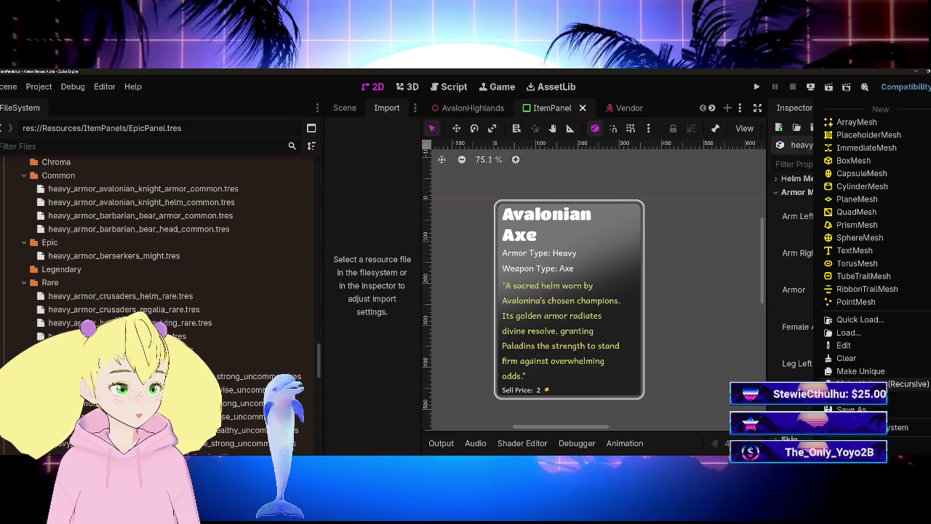
click(859, 373)
key(Return)
right_click(895, 258)
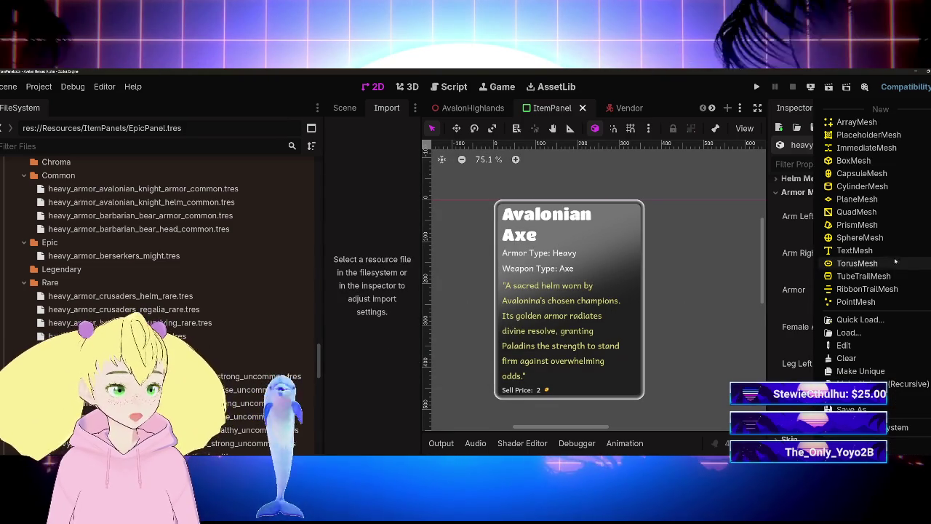
click(866, 383)
key(Return)
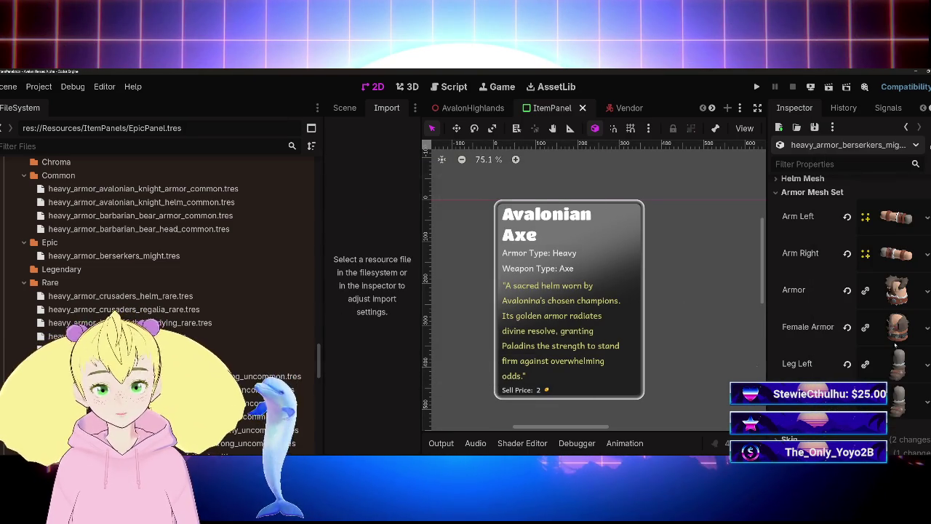
right_click(896, 289)
click(866, 383)
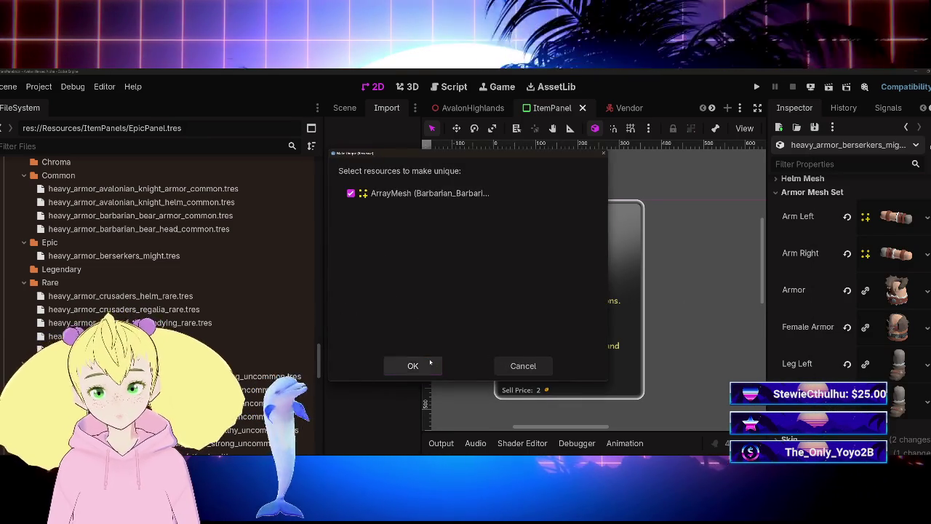
key(Return)
Make the Female Armor, Leg Left and following mesh slots unique as well
right_click(897, 326)
click(866, 384)
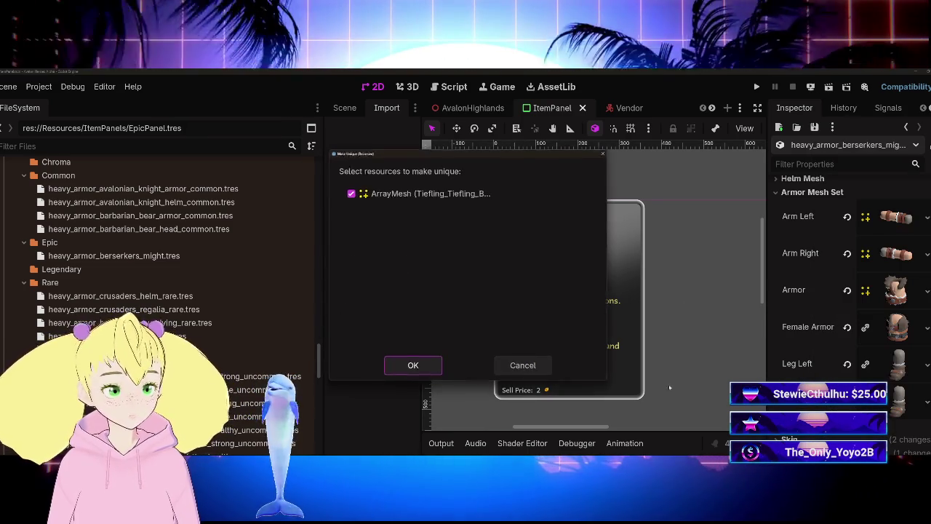
click(390, 365)
right_click(897, 362)
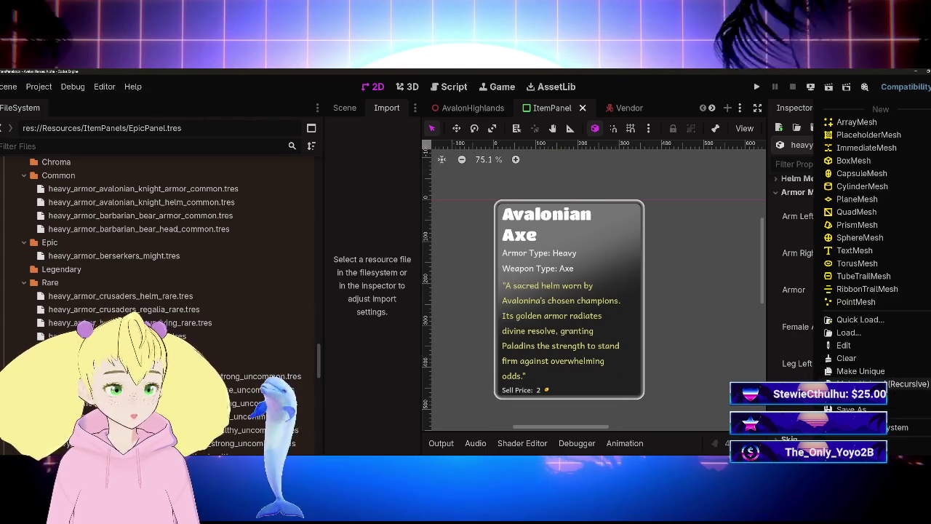
click(866, 383)
click(392, 361)
right_click(894, 403)
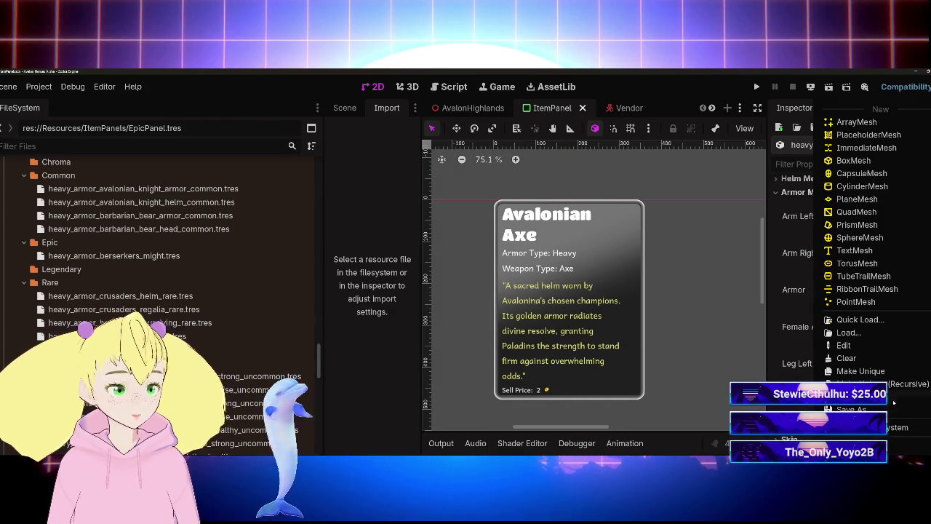
click(861, 371)
click(410, 365)
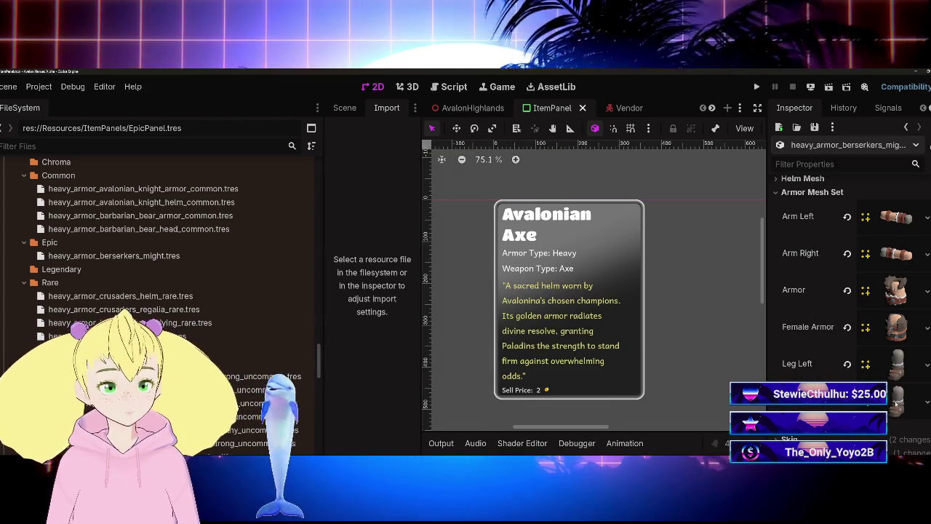
scroll(261, 337, up, 3)
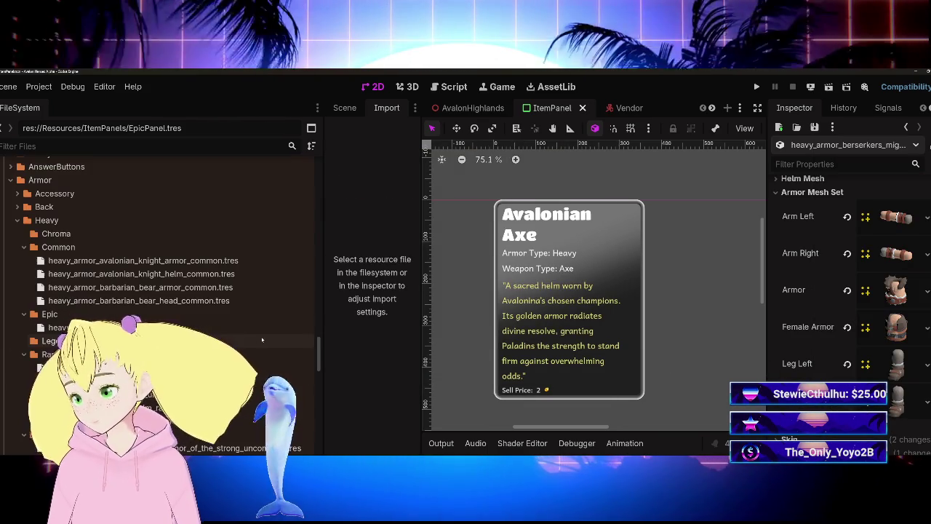
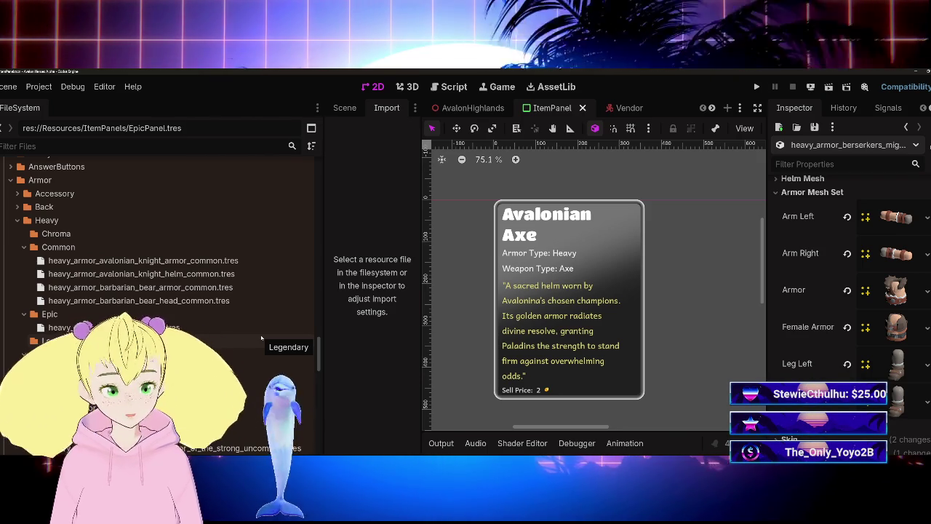
Make the berserker Armor mesh's Surface 0 material and its texture unique, recursively
click(896, 290)
click(808, 349)
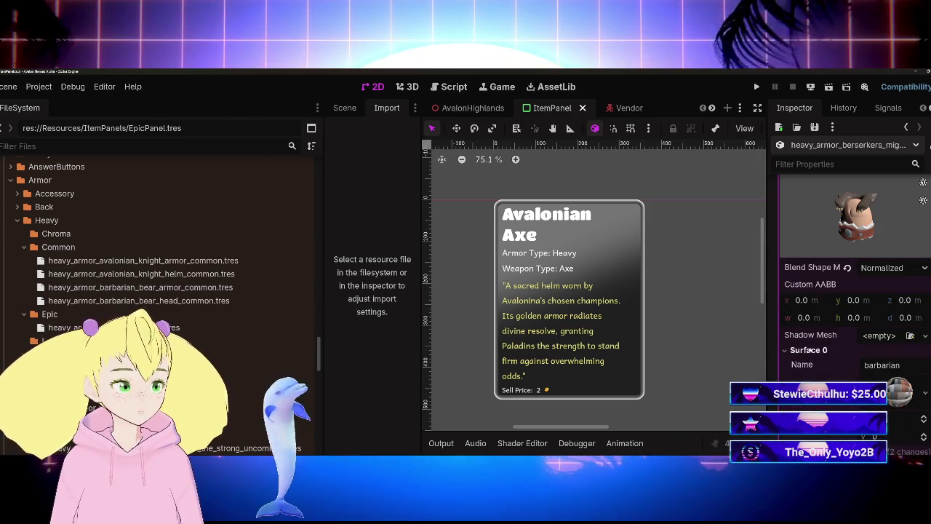
right_click(896, 392)
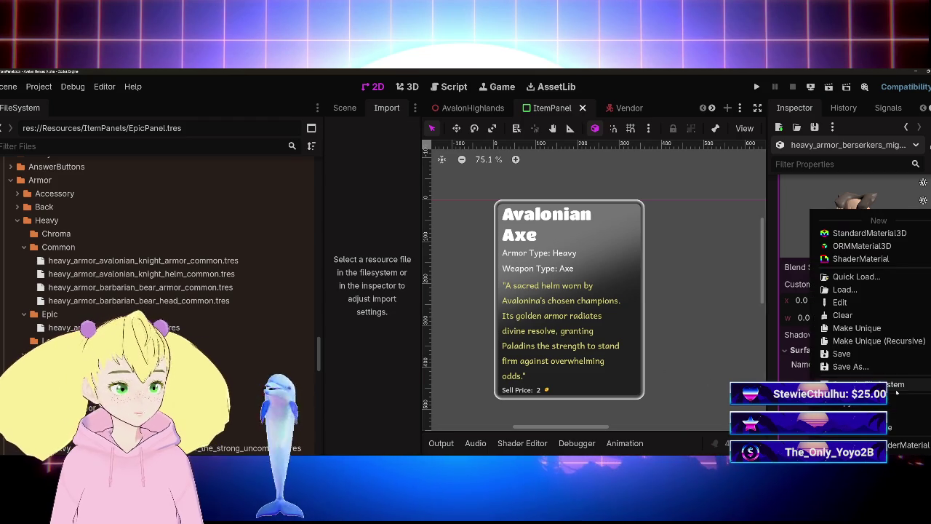
click(844, 340)
click(420, 365)
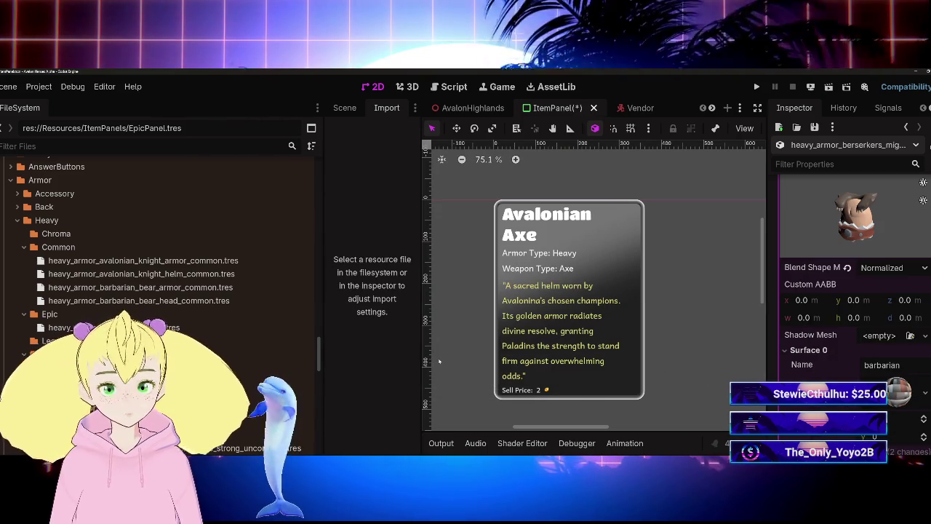
Scroll the Inspector down to the unique material's Albedo settings and assigned texture
scroll(131, 302, down, 10)
scroll(129, 301, up, 5)
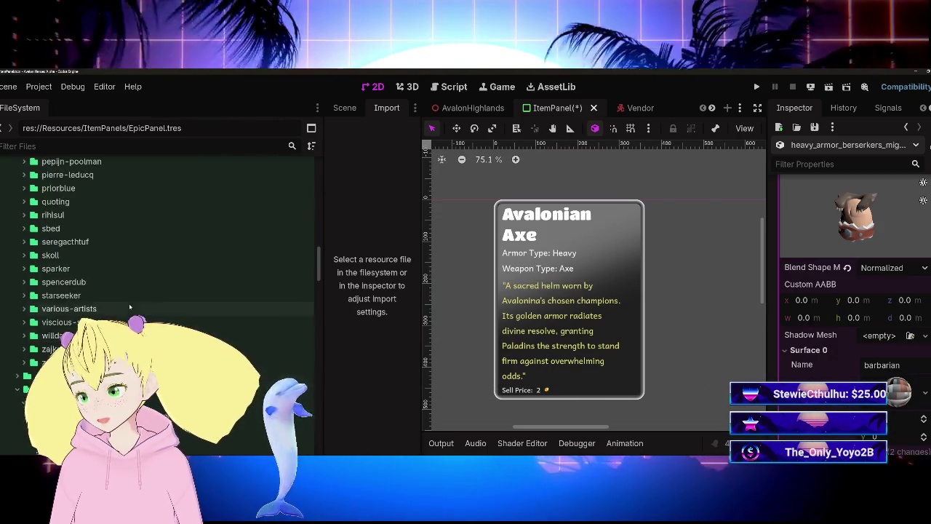
scroll(130, 311, down, 5)
scroll(129, 311, up, 3)
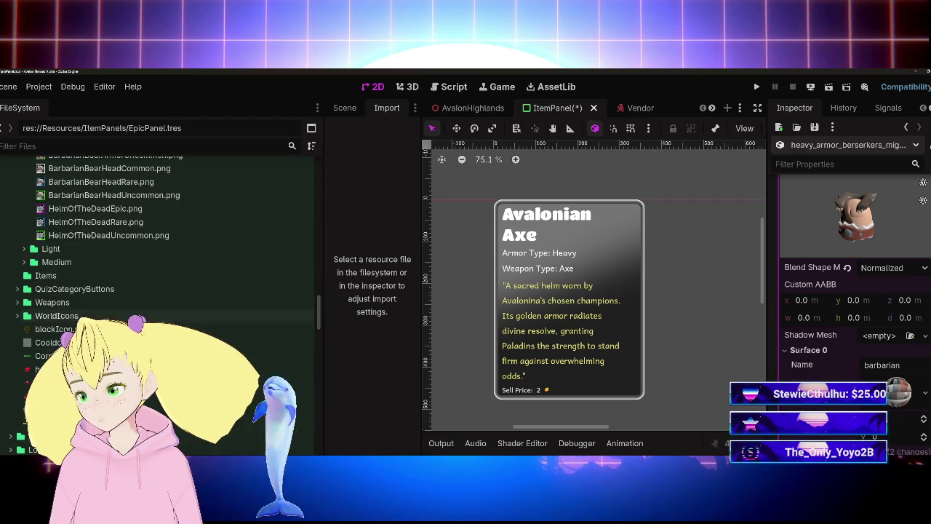
scroll(129, 310, down, 4)
scroll(107, 251, down, 8)
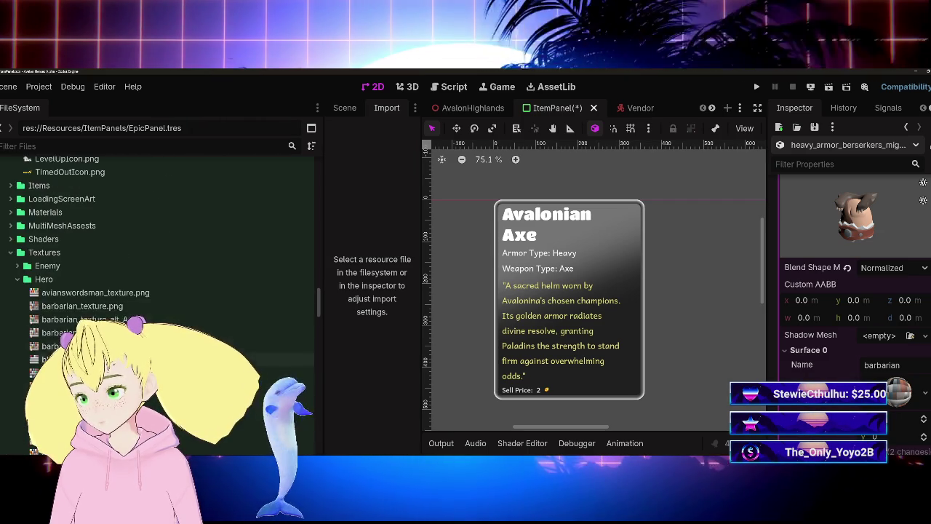
scroll(107, 251, up, 3)
scroll(106, 251, down, 1)
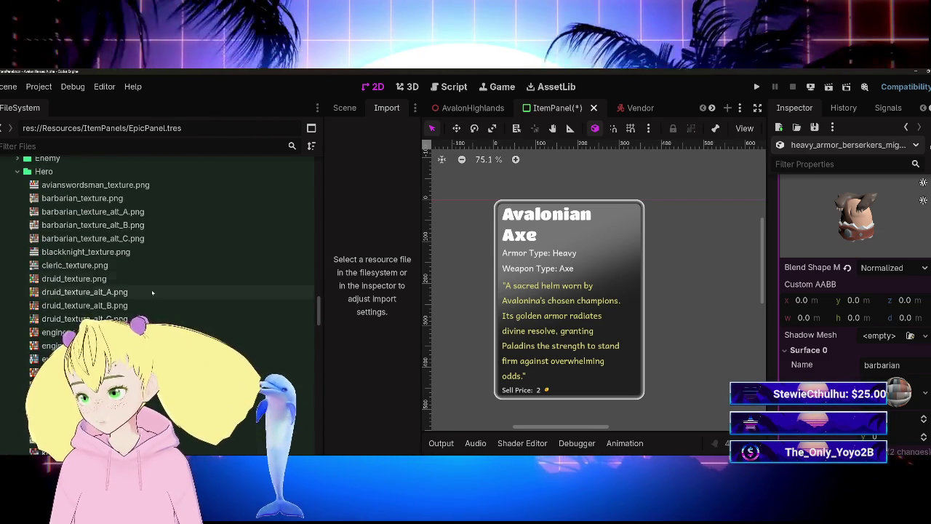
scroll(153, 293, down, 3)
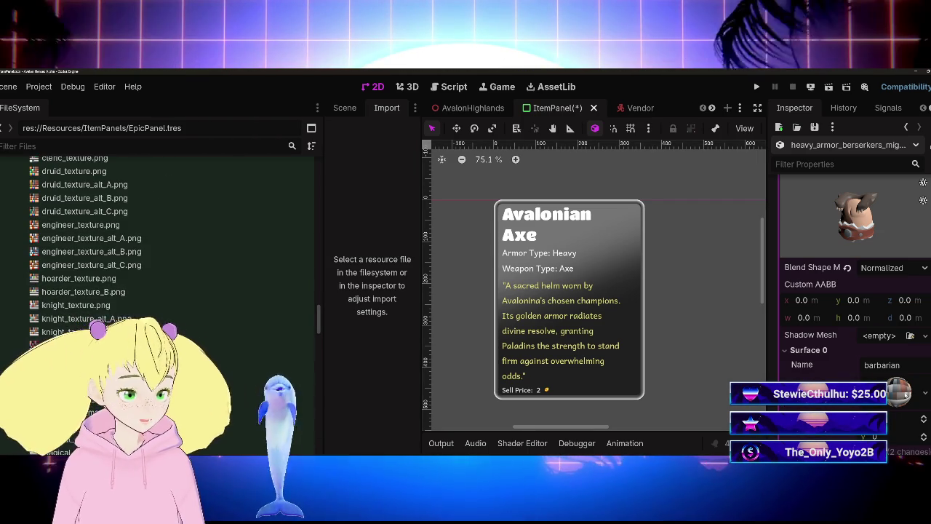
scroll(889, 383, down, 5)
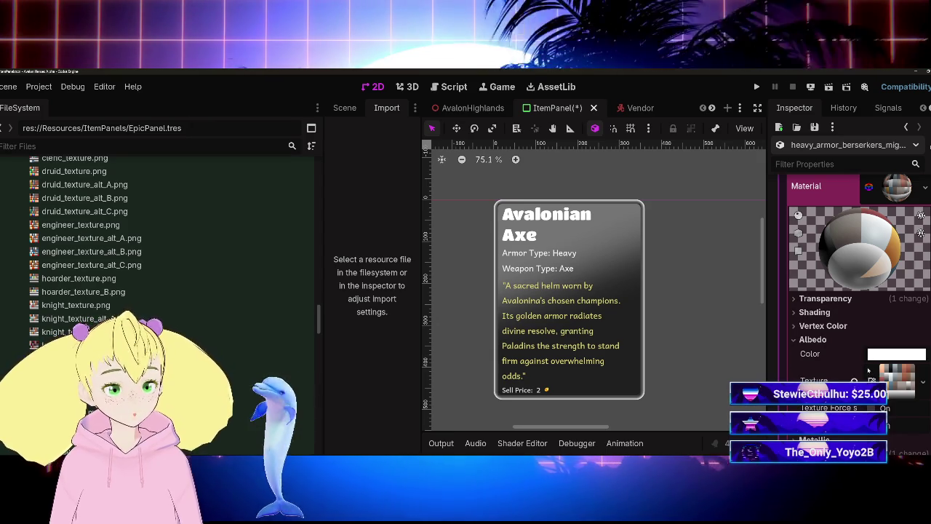
Assign knight_texture_alt_C.png as the armor material's Albedo texture and check the red look
click(815, 339)
scroll(808, 340, down, 1)
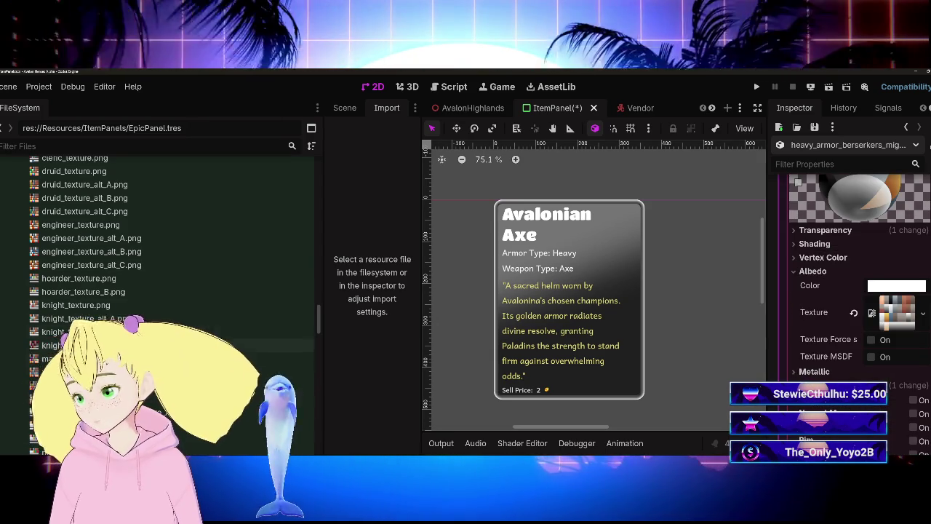
mouse_move(109, 344)
mouse_down()
mouse_move(836, 352)
mouse_move(837, 342)
mouse_up()
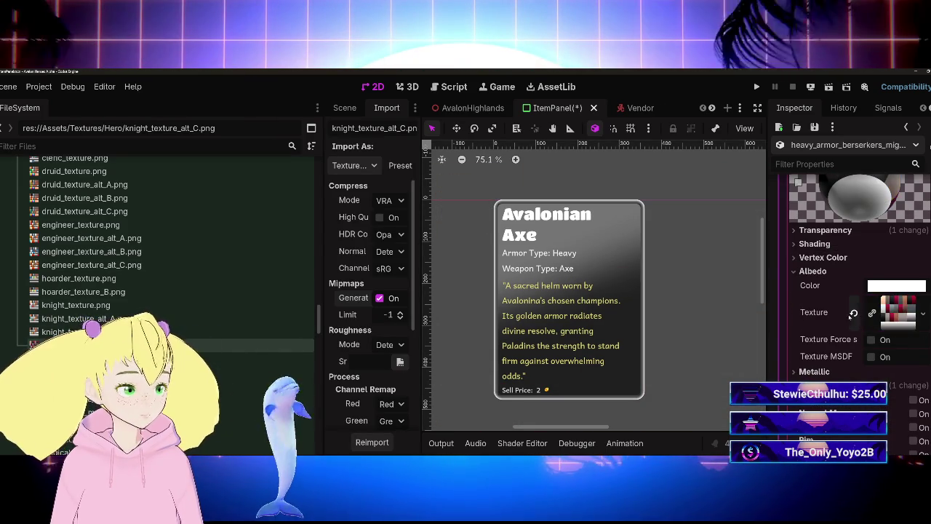
scroll(835, 336, up, 5)
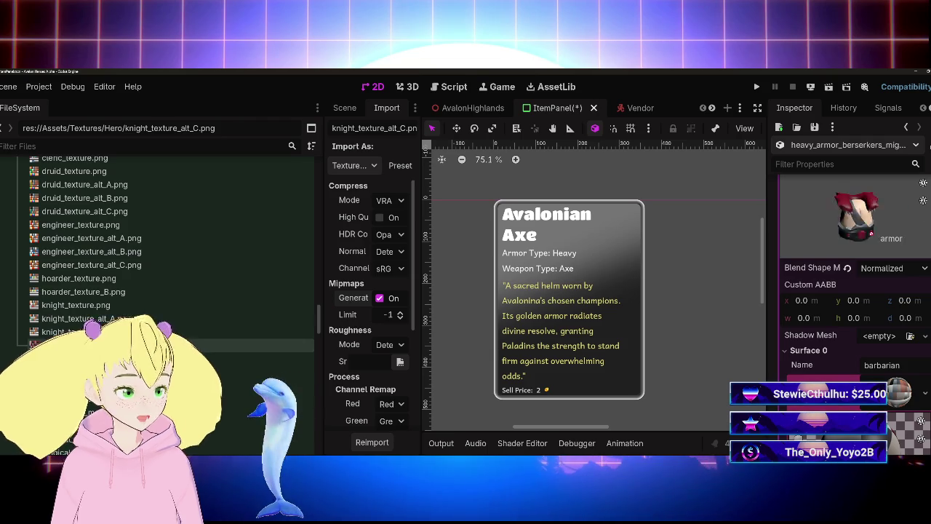
mouse_move(885, 227)
mouse_down()
mouse_move(821, 236)
mouse_move(879, 227)
mouse_up()
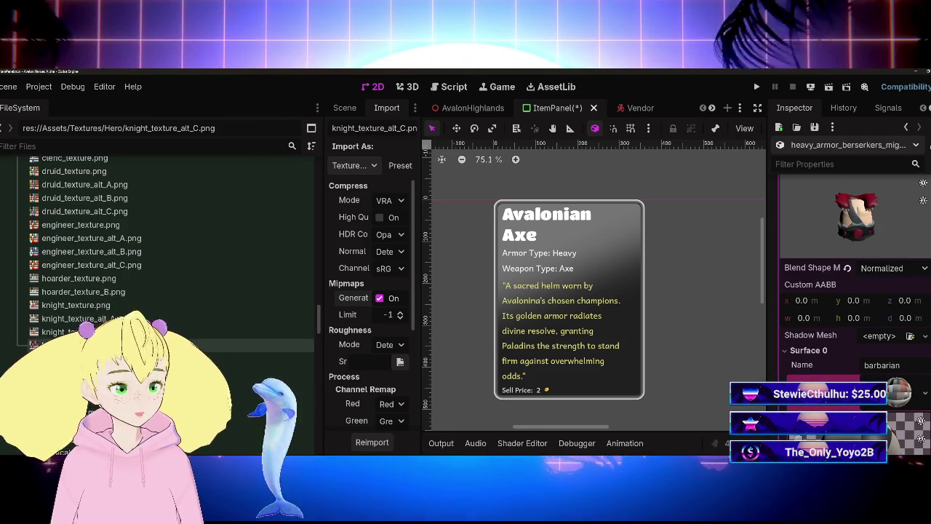
scroll(872, 240, down, 4)
click(901, 251)
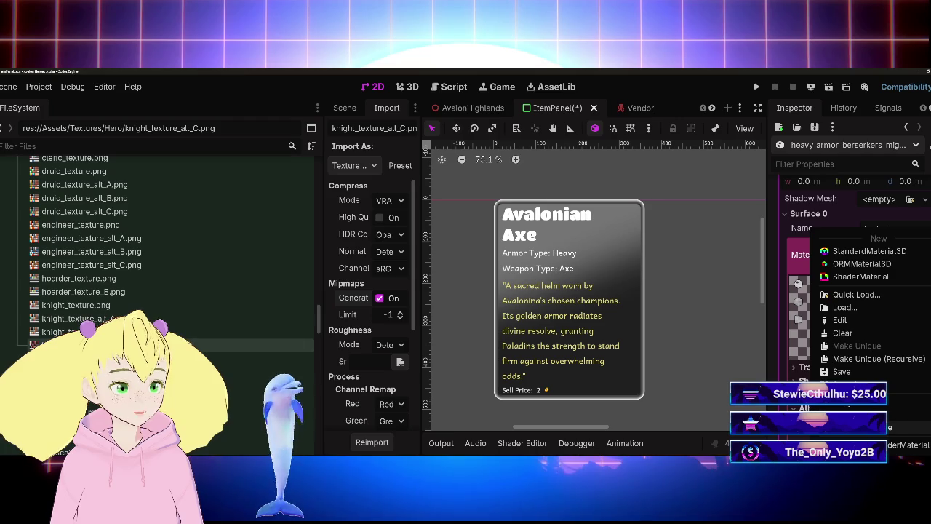
Make the Female Armor mesh's surface material and texture unique (recursive)
click(861, 408)
scroll(861, 408, up, 5)
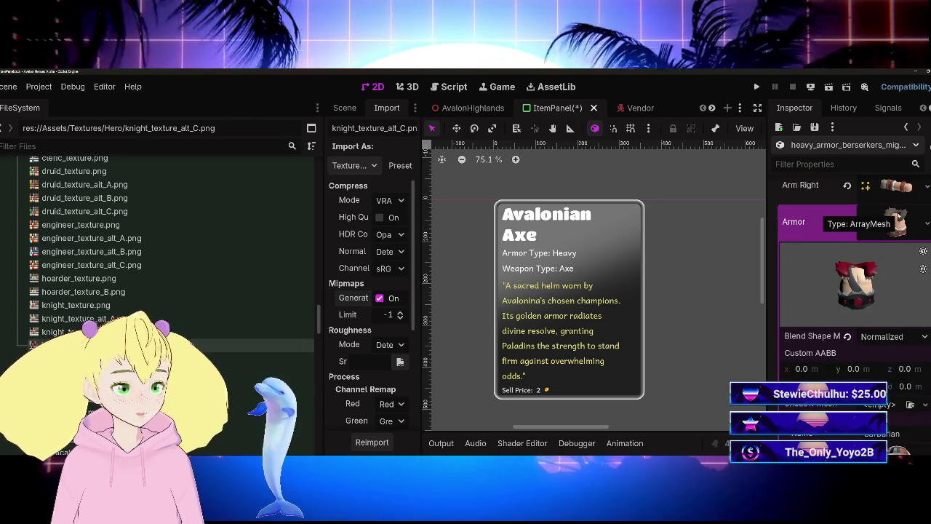
click(896, 222)
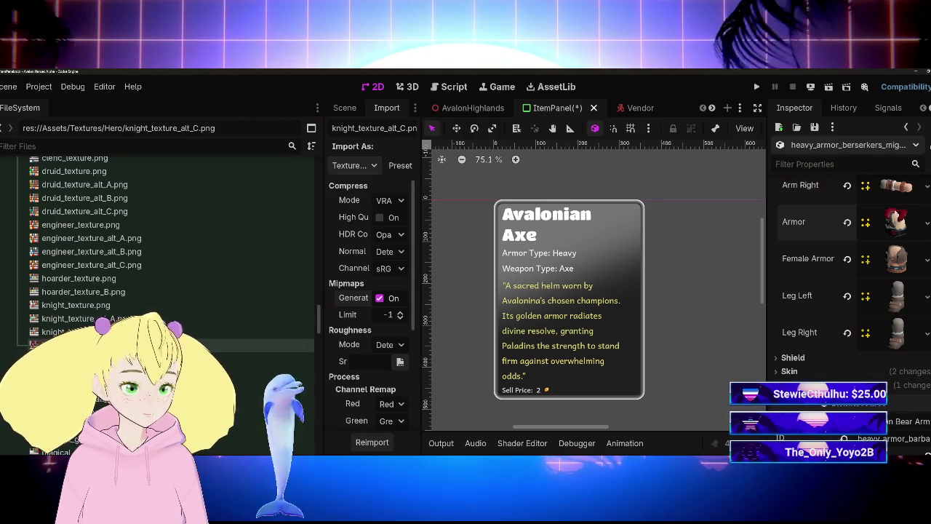
click(895, 258)
scroll(883, 329, down, 4)
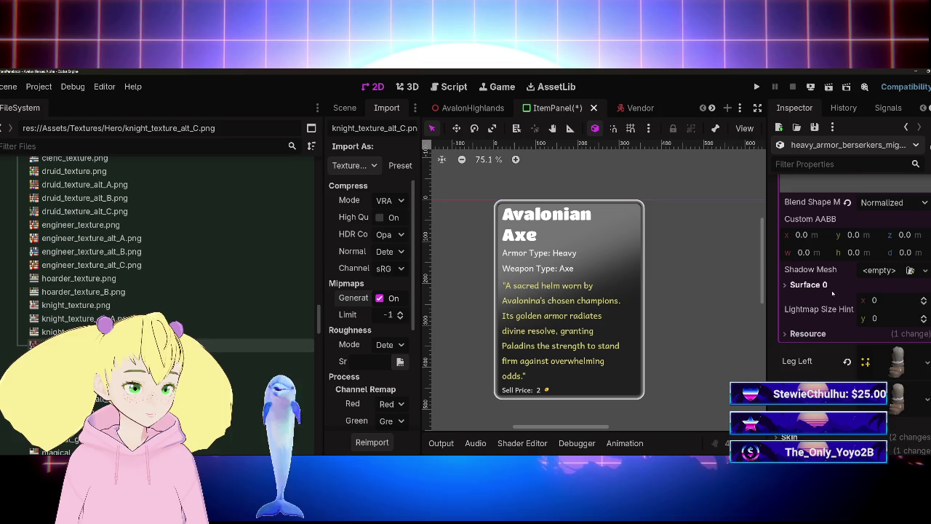
right_click(884, 332)
click(879, 359)
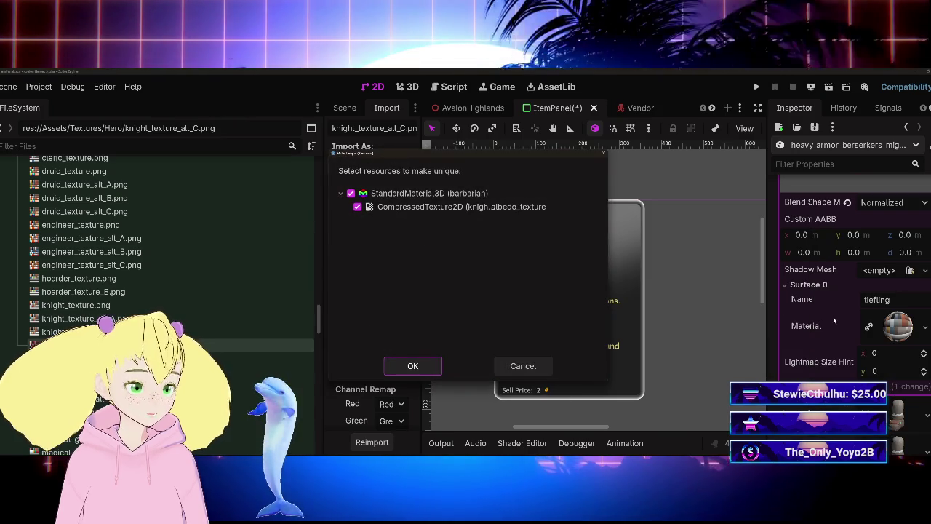
key(Return)
scroll(845, 352, up, 1)
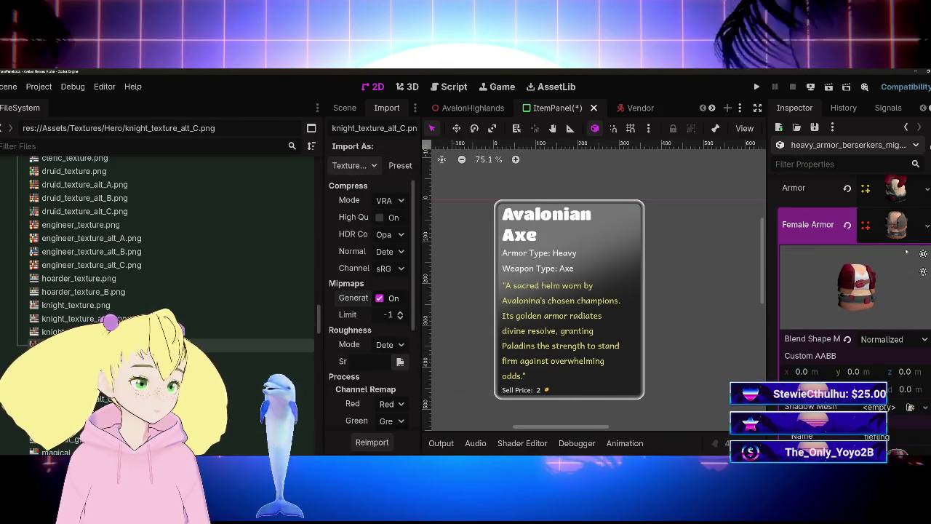
Make the Leg Left mesh's material and texture unique, then bring up Leg Right's material options
click(900, 225)
click(897, 262)
scroll(905, 272, down, 5)
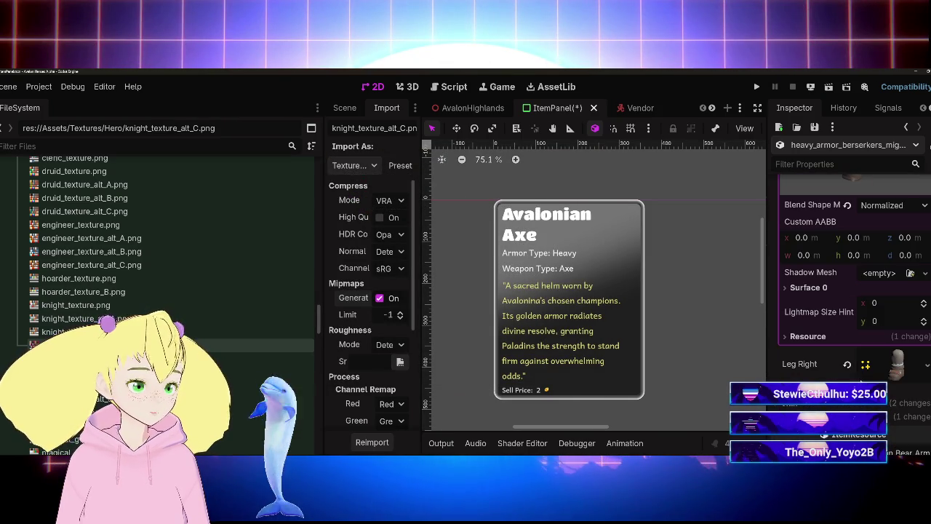
right_click(894, 342)
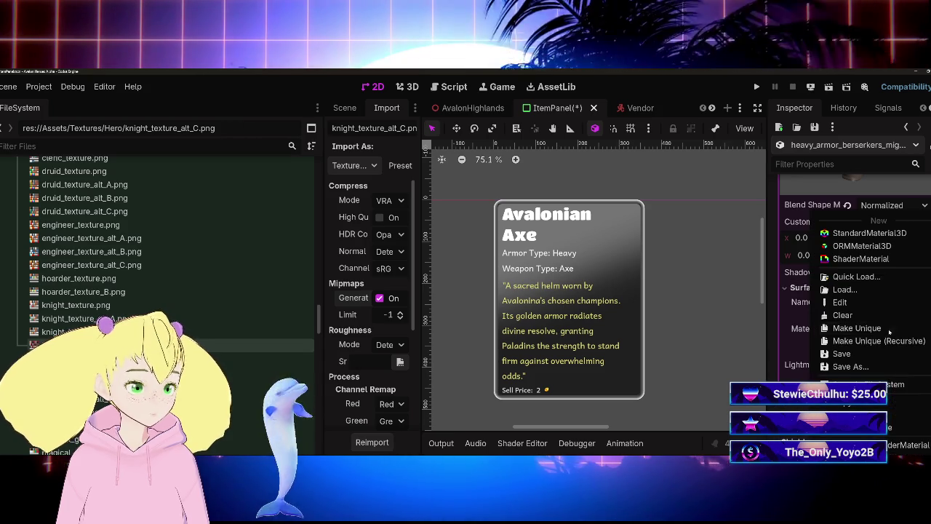
click(869, 339)
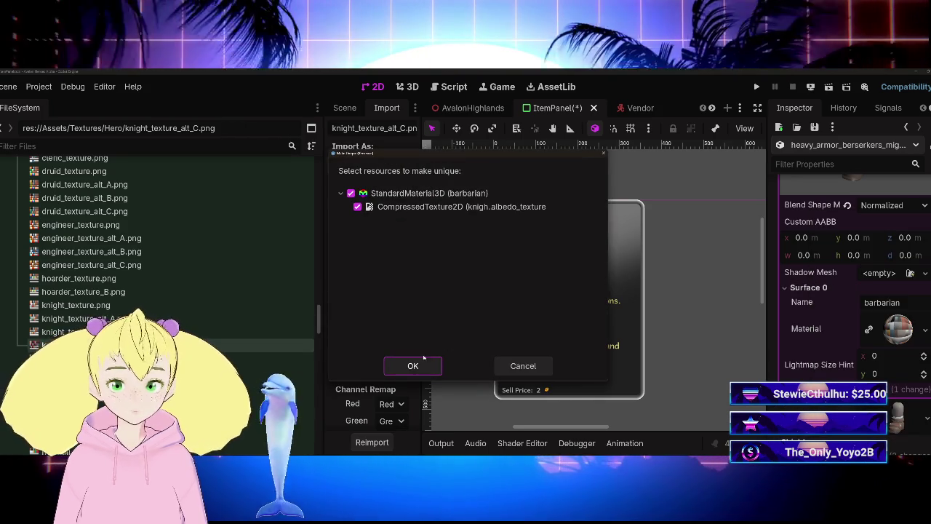
key(Return)
scroll(827, 347, up, 3)
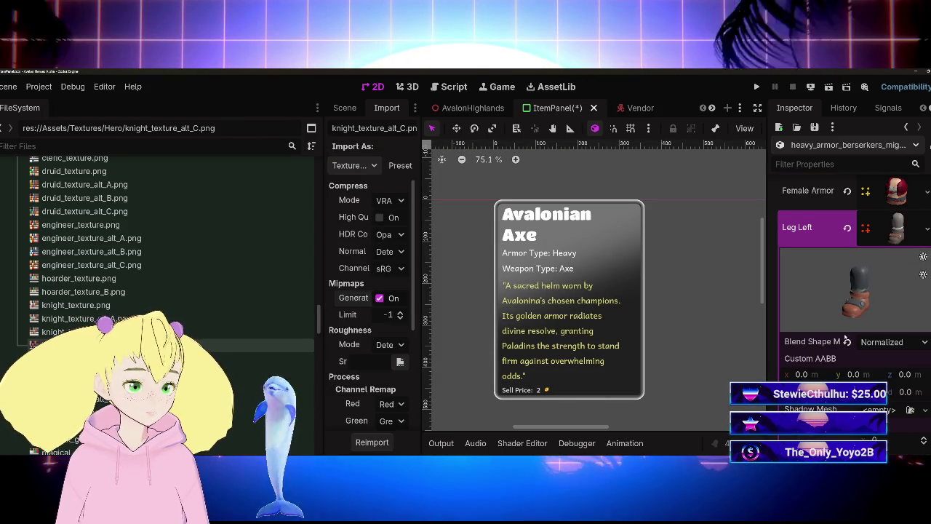
click(893, 231)
click(898, 264)
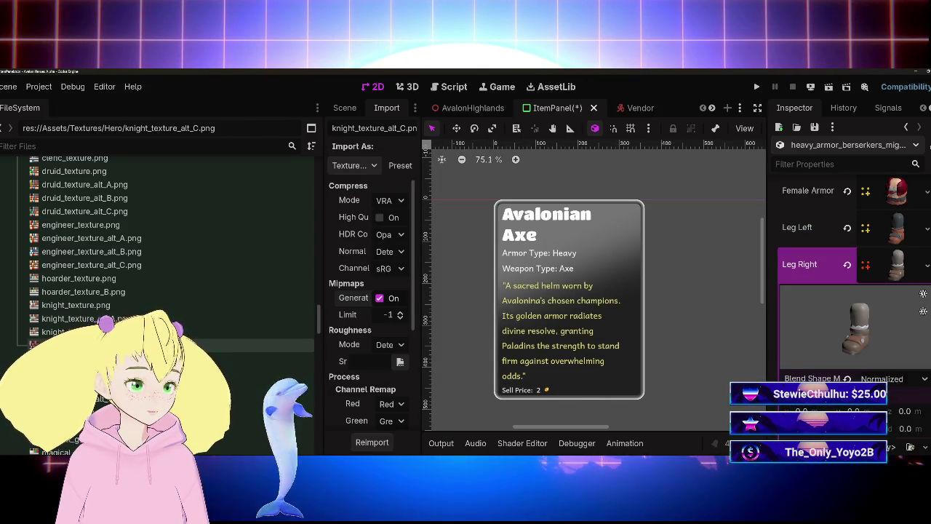
scroll(824, 314, down, 2)
click(925, 365)
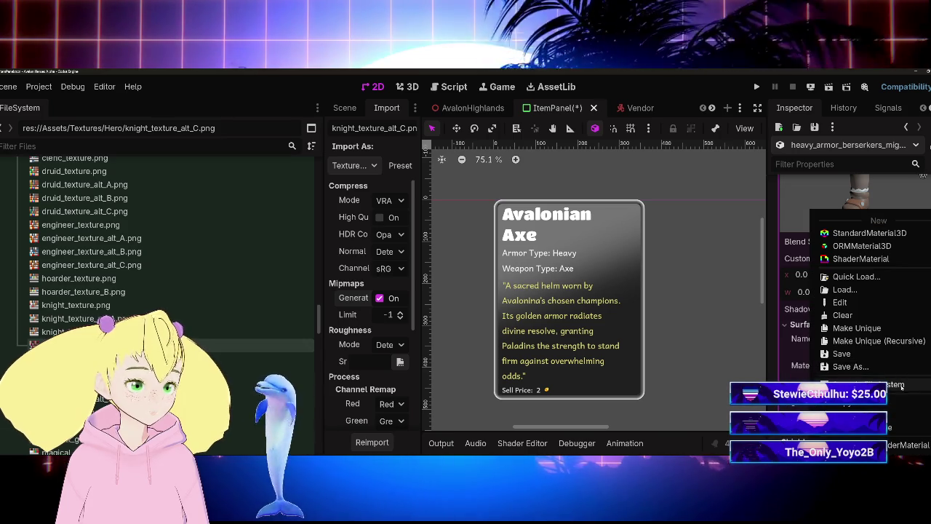
Make the Leg Right and Arm Left materials and textures unique (recursive)
click(851, 336)
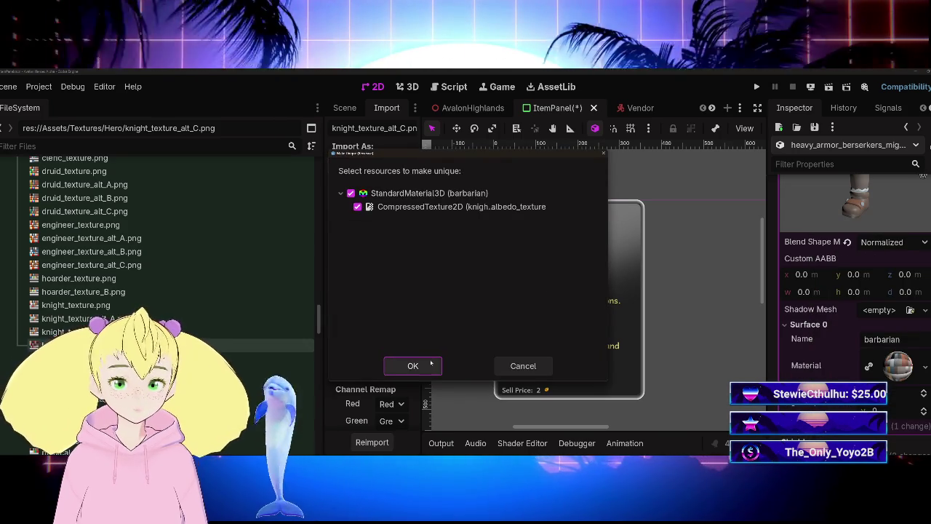
key(Return)
click(881, 268)
scroll(843, 347, up, 3)
click(903, 243)
scroll(893, 310, down, 2)
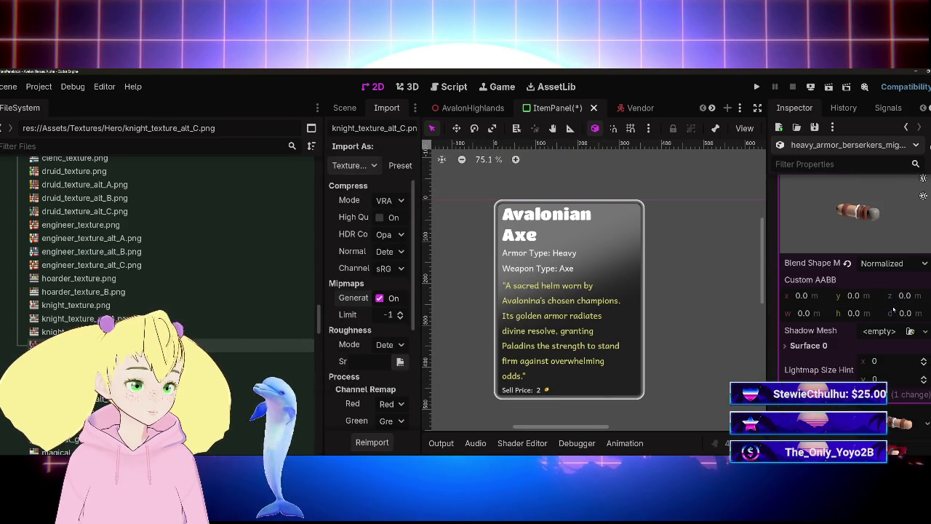
click(924, 388)
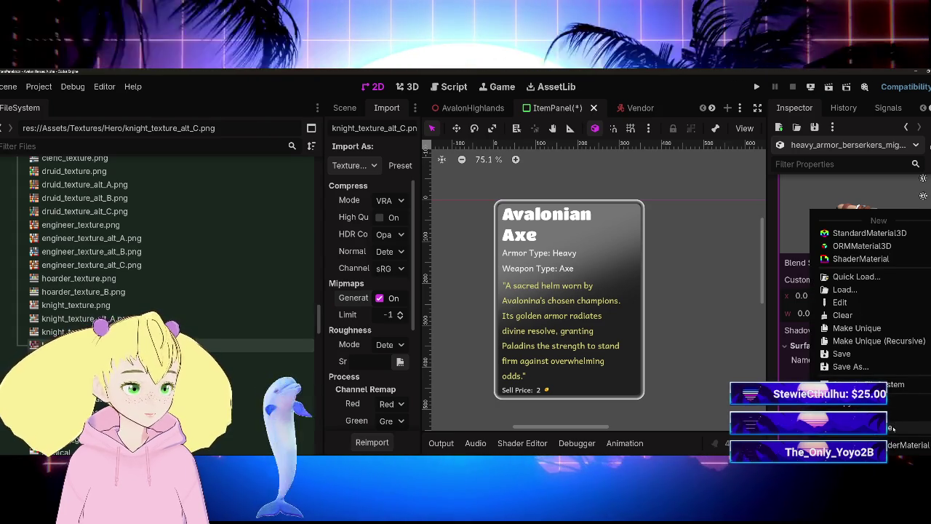
click(876, 341)
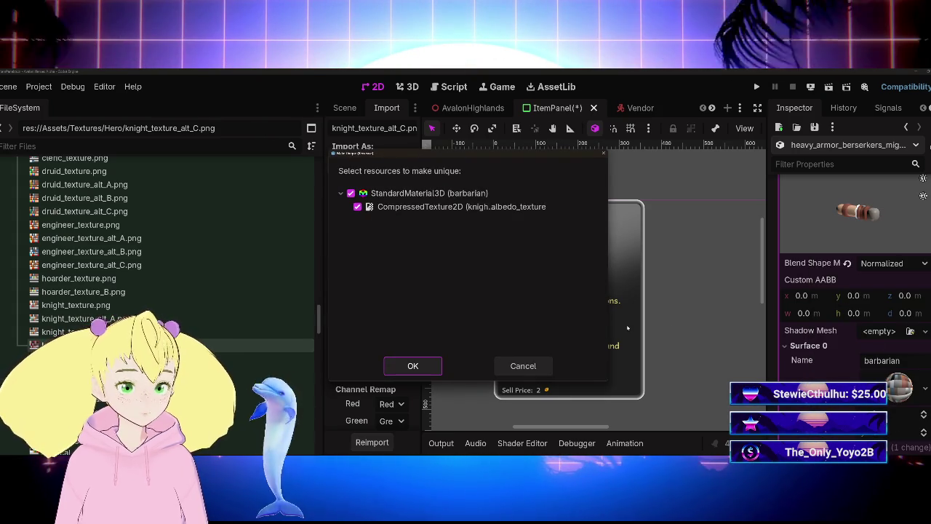
click(410, 364)
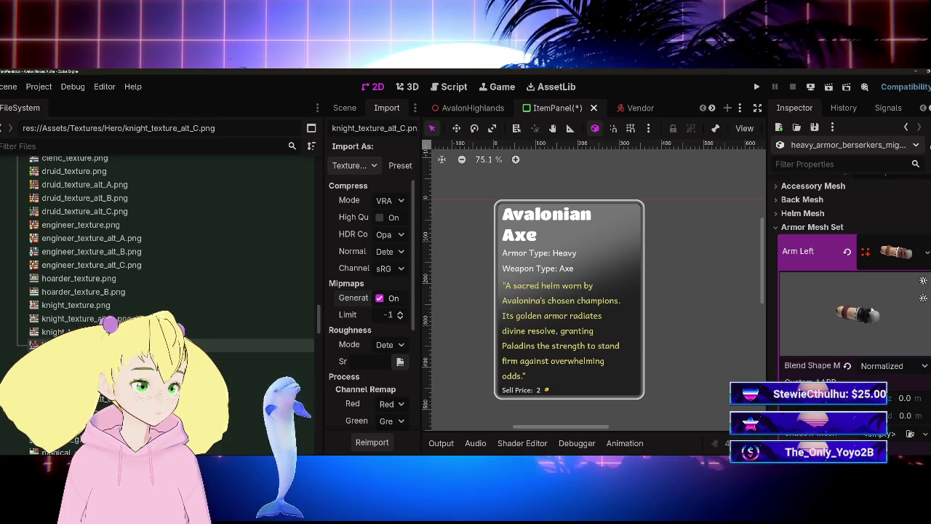
Make Arm Right's barbarian material and albedo texture unique, then save the scene
click(895, 251)
click(894, 288)
scroll(899, 355, down, 3)
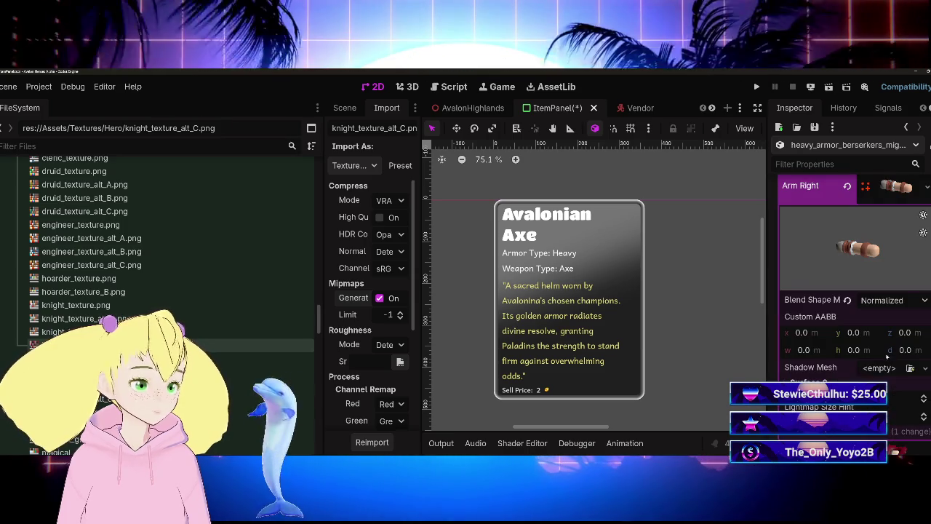
click(890, 425)
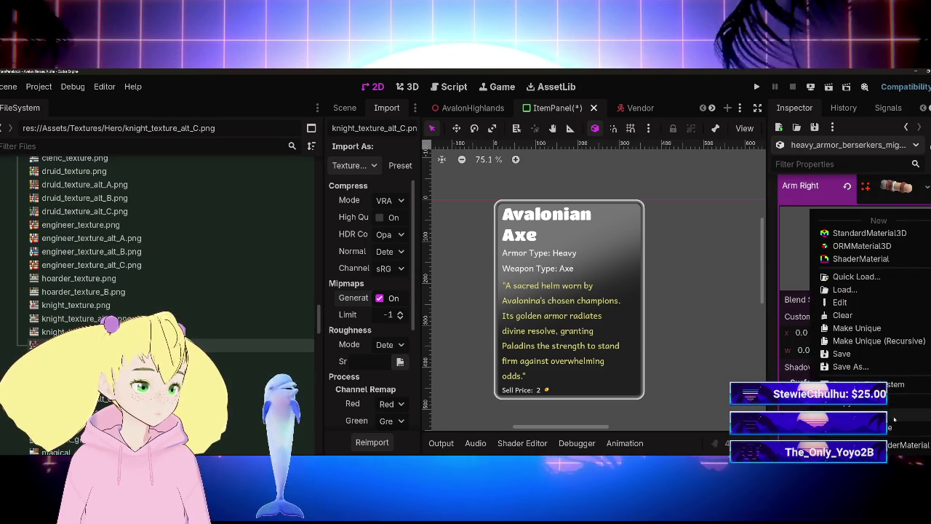
click(878, 340)
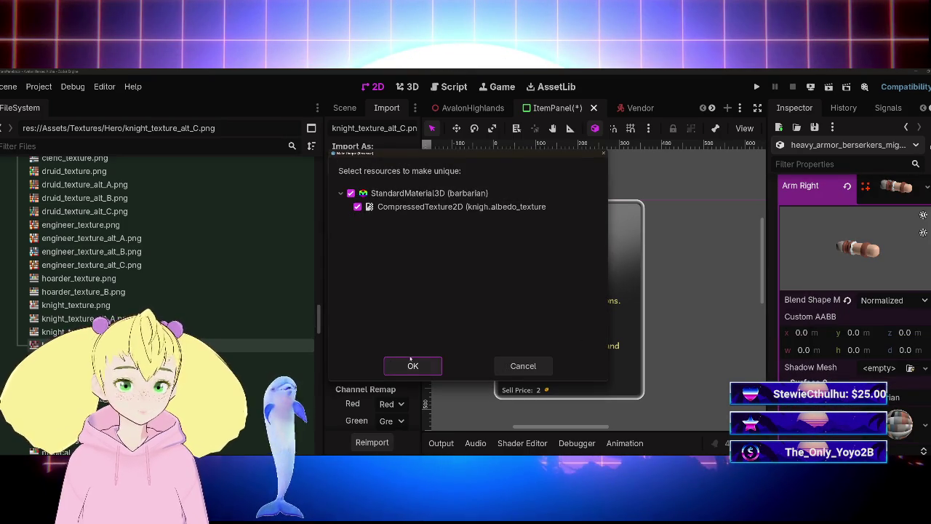
click(410, 362)
scroll(873, 327, down, 3)
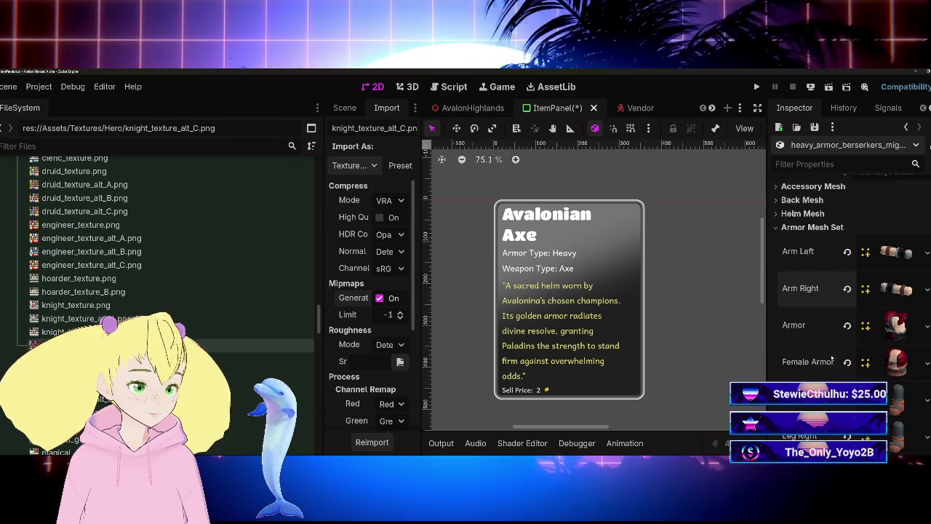
key(ctrl+s)
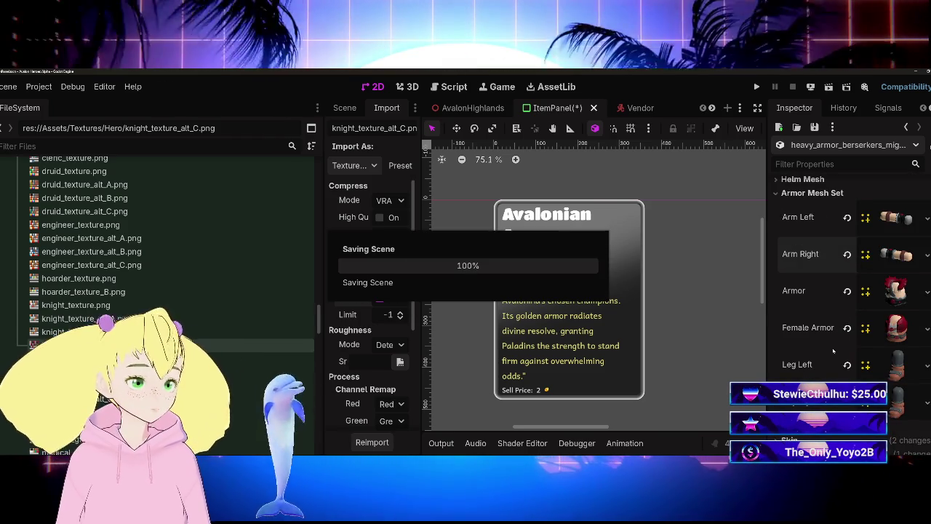
Inspect the Female Armor mesh preview by rotating it to several angles
scroll(873, 331, down, 2)
scroll(858, 331, up, 1)
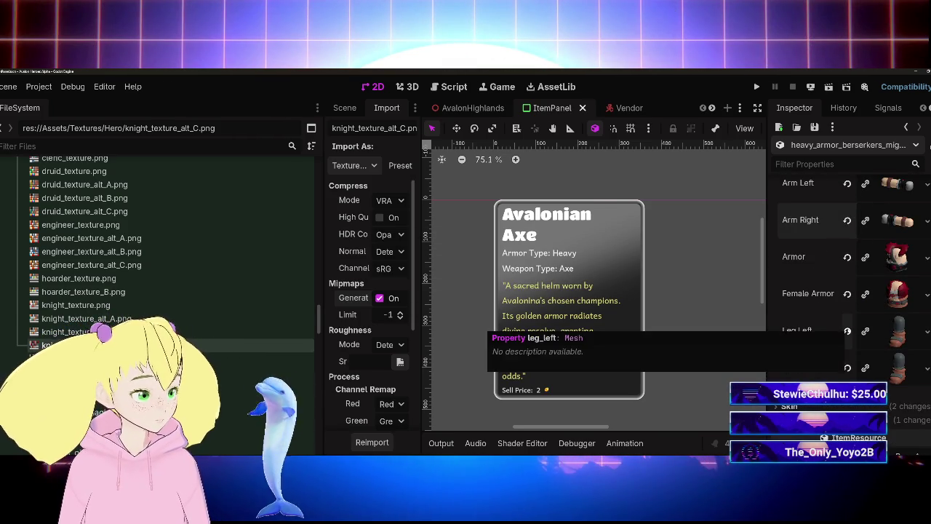
scroll(849, 331, down, 3)
scroll(829, 306, up, 3)
click(896, 293)
drag(853, 349, 906, 340)
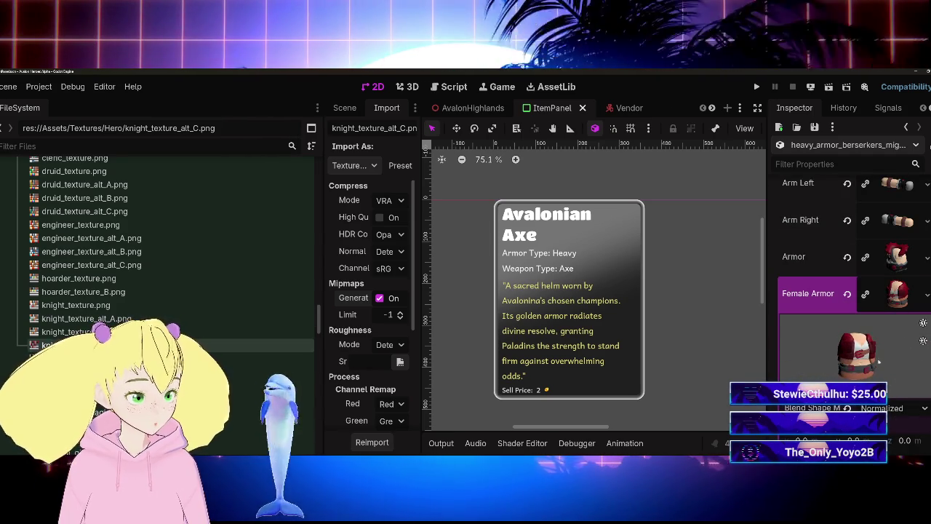
mouse_move(826, 360)
mouse_down()
mouse_move(894, 374)
mouse_move(876, 360)
mouse_move(886, 353)
mouse_up()
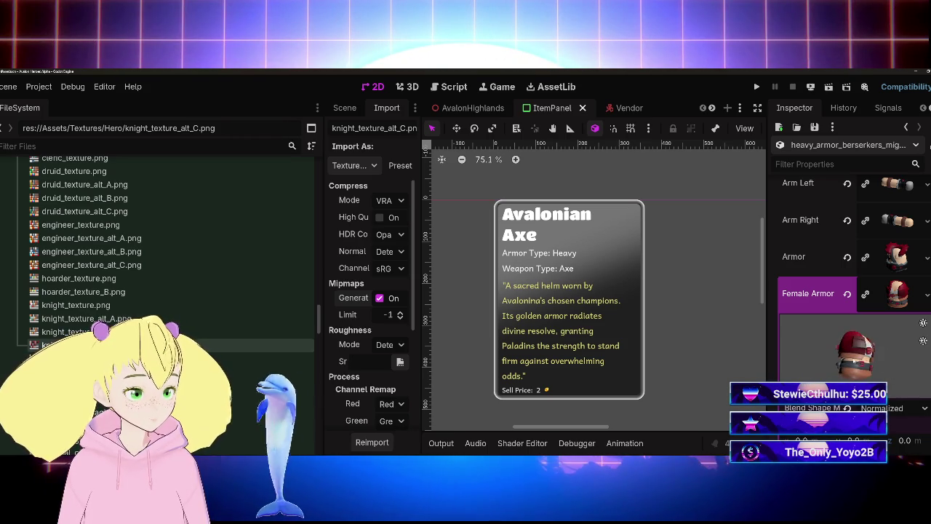
mouse_move(870, 372)
mouse_down()
mouse_move(835, 357)
mouse_move(821, 367)
mouse_up()
drag(889, 359, 862, 363)
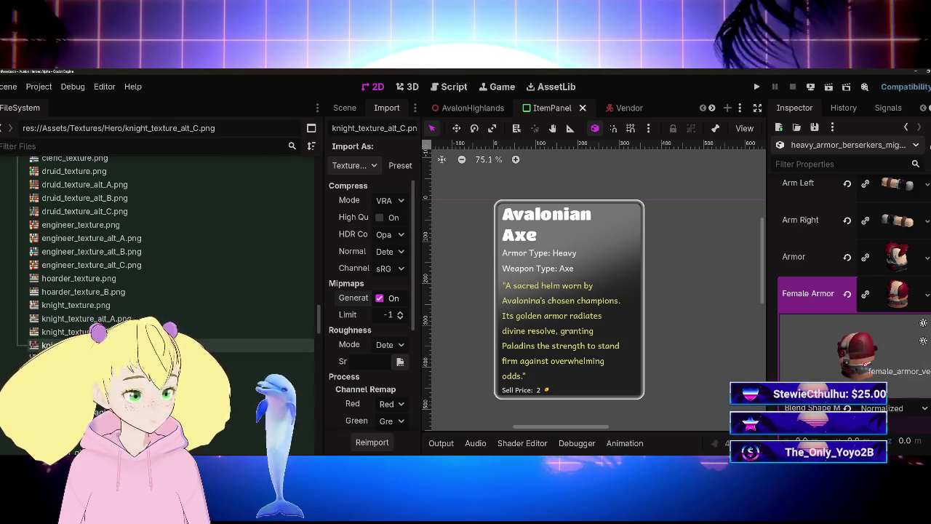
click(898, 304)
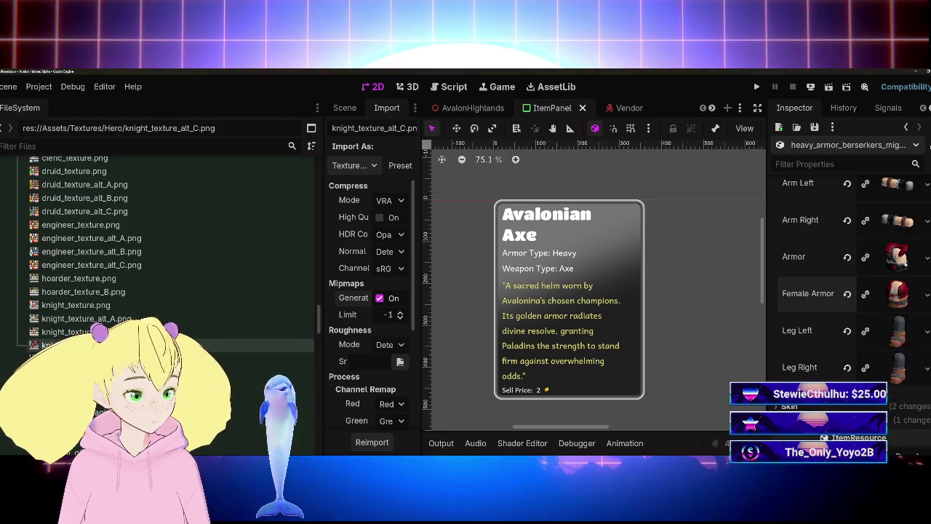
View the Armor mesh from the front, save the scene, and scroll FileSystem to Resources/Armor/Heavy
click(901, 258)
mouse_move(886, 336)
mouse_down()
mouse_move(847, 329)
mouse_move(873, 331)
mouse_up()
click(896, 262)
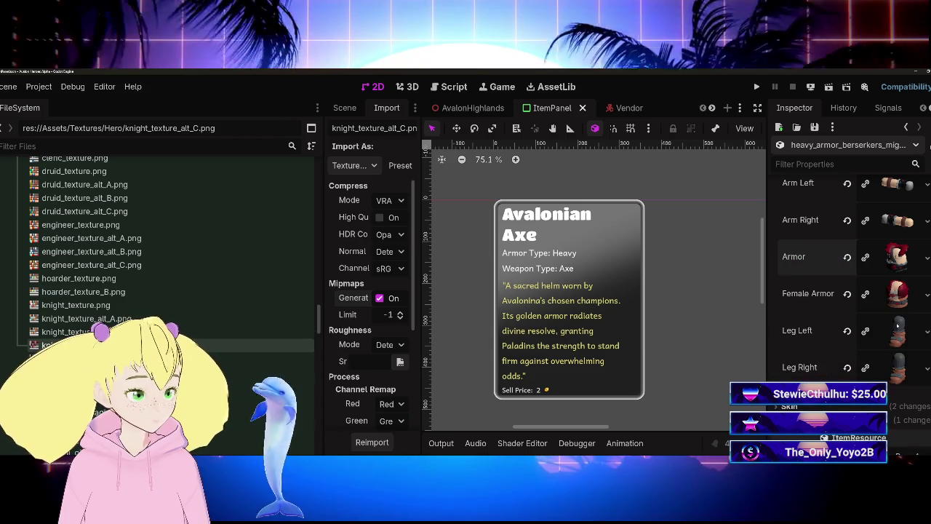
scroll(900, 350, down, 3)
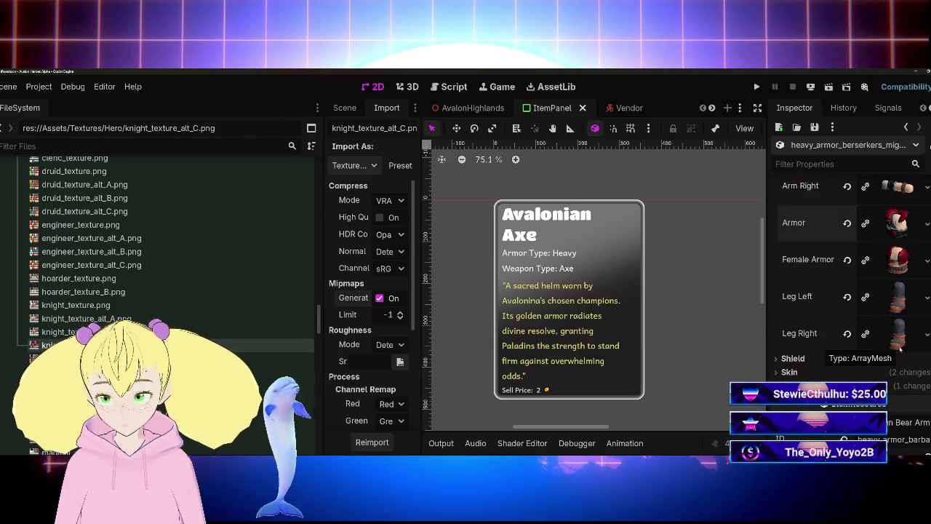
key(ctrl+s)
scroll(899, 350, down, 3)
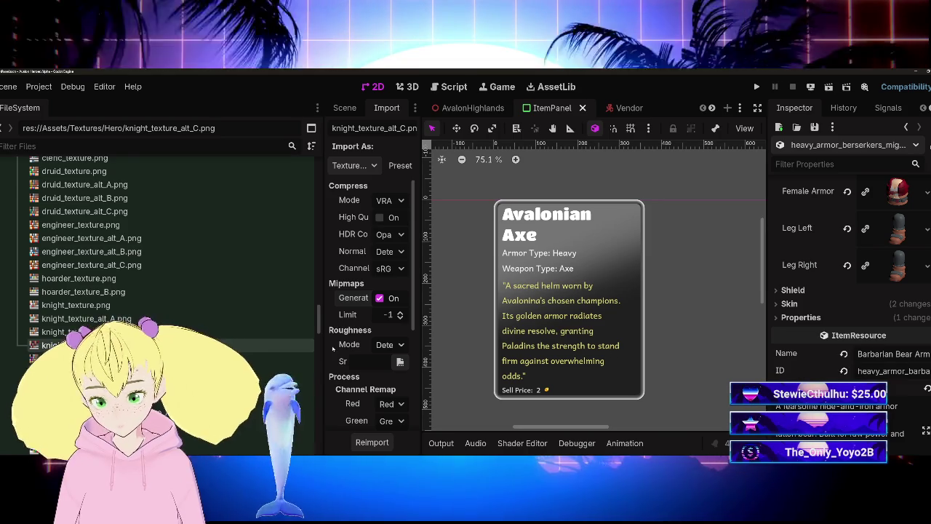
scroll(167, 240, down, 10)
scroll(167, 240, down, 10)
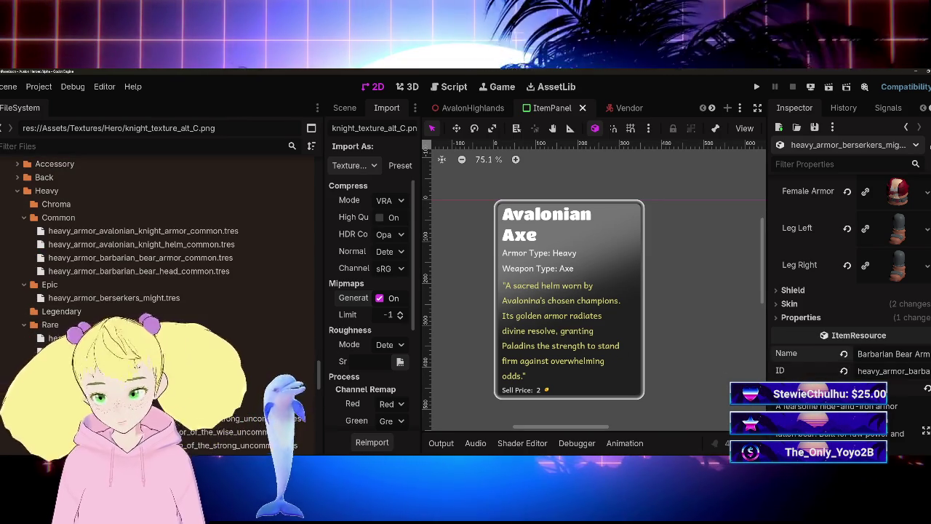
Rename the item from Barbarian Bear Armor to Berserker's Might
key(ctrl+a)
text(Bers)
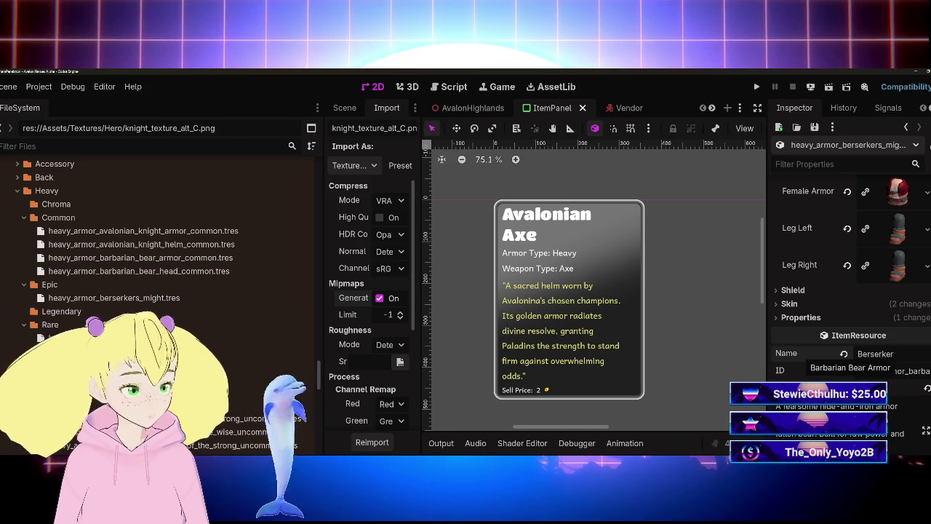
text(s)
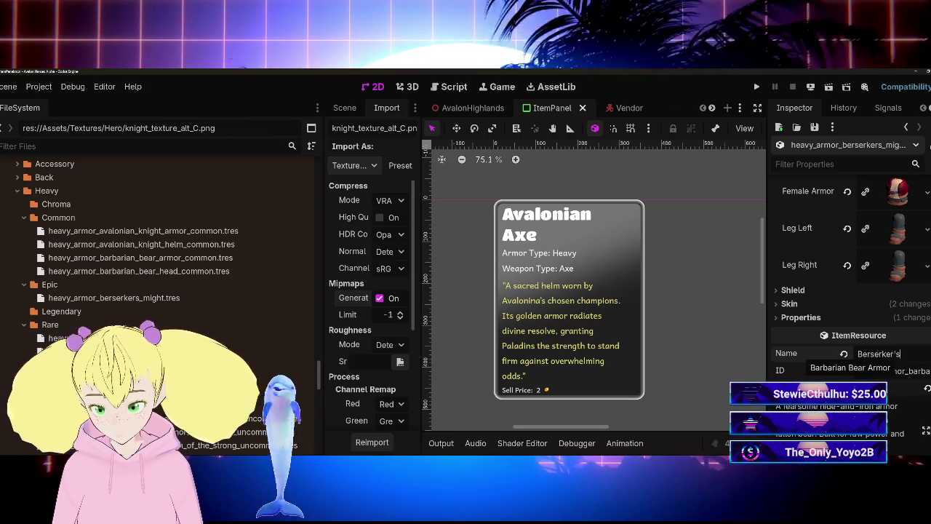
text( Might)
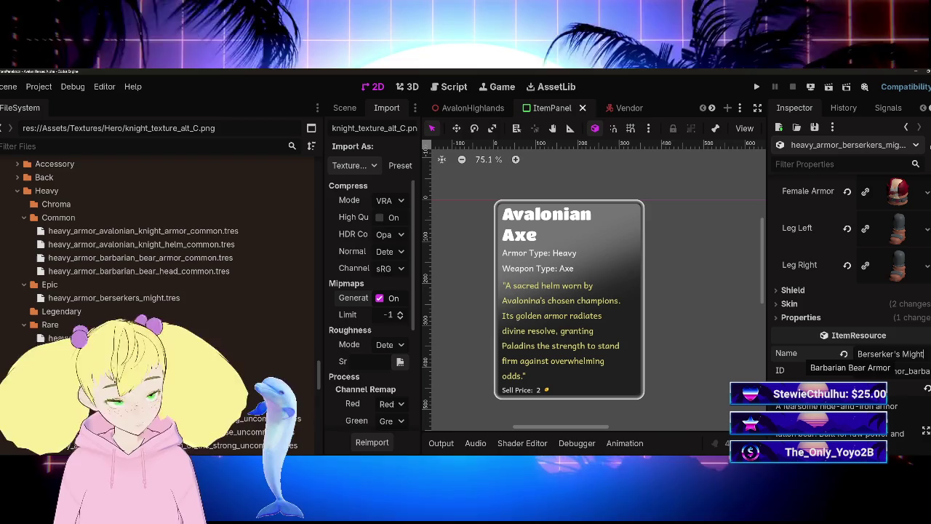
key(Return)
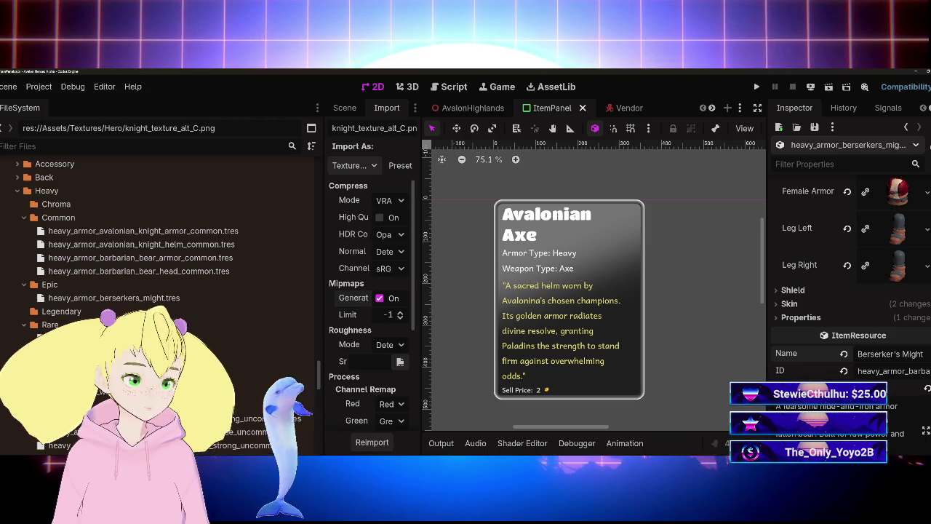
Change the item ID to heavy_armor_berserkers_might_epic
key(BackSpace)
key(BackSpace)
key(BackSpace)
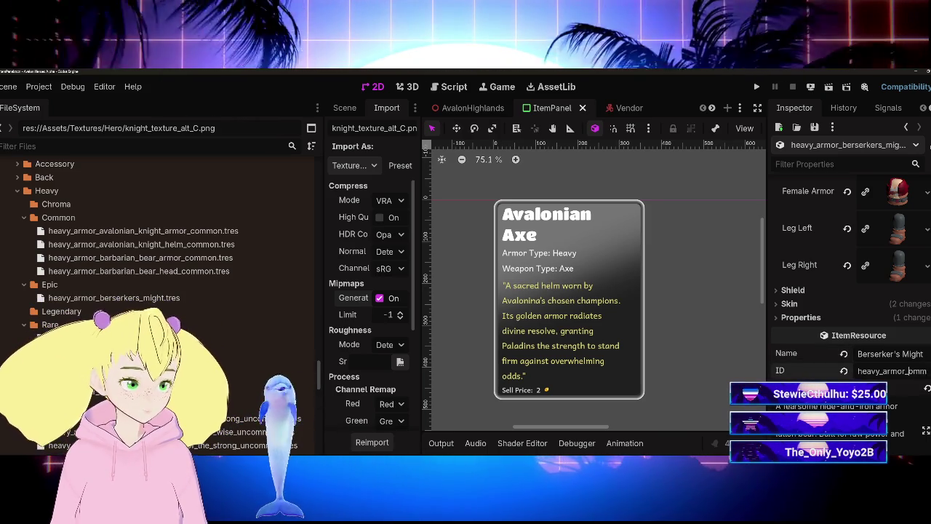
key(Delete)
key(Delete)
key(Delete)
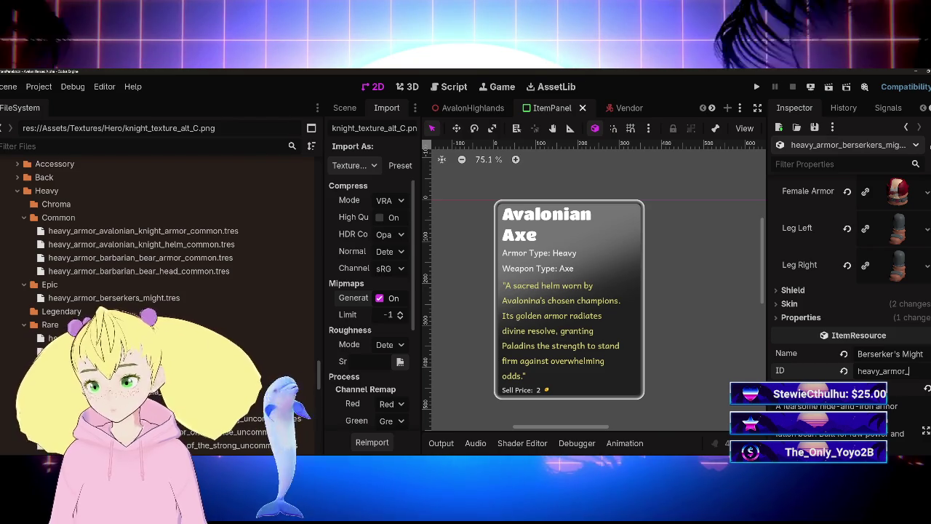
text(er)
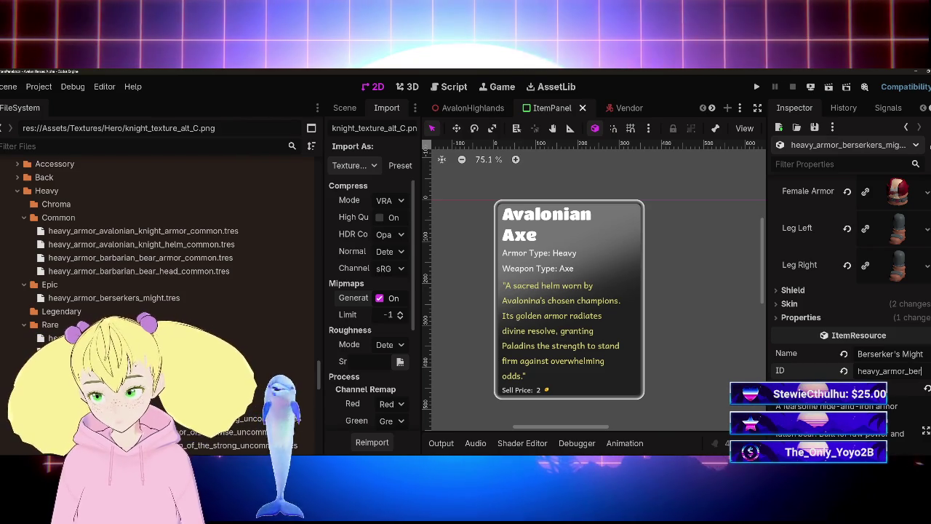
text(serkers)
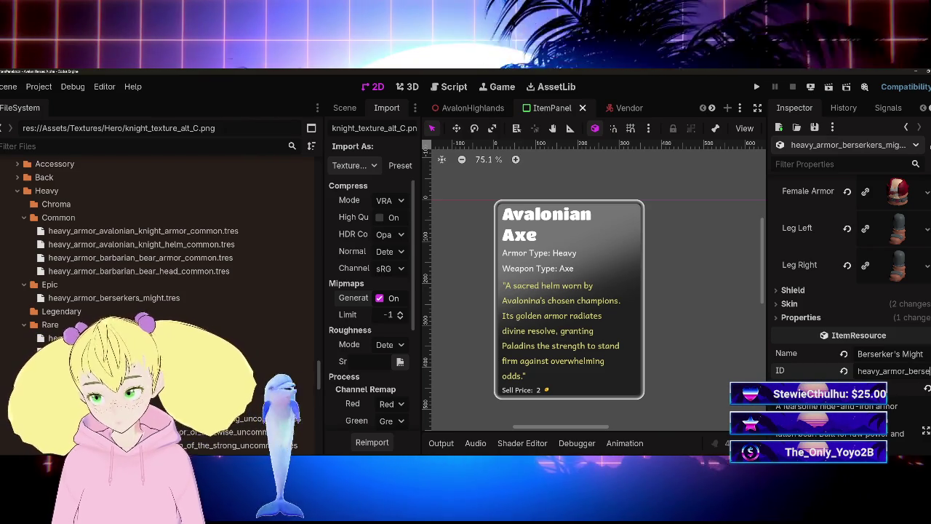
text(_migh)
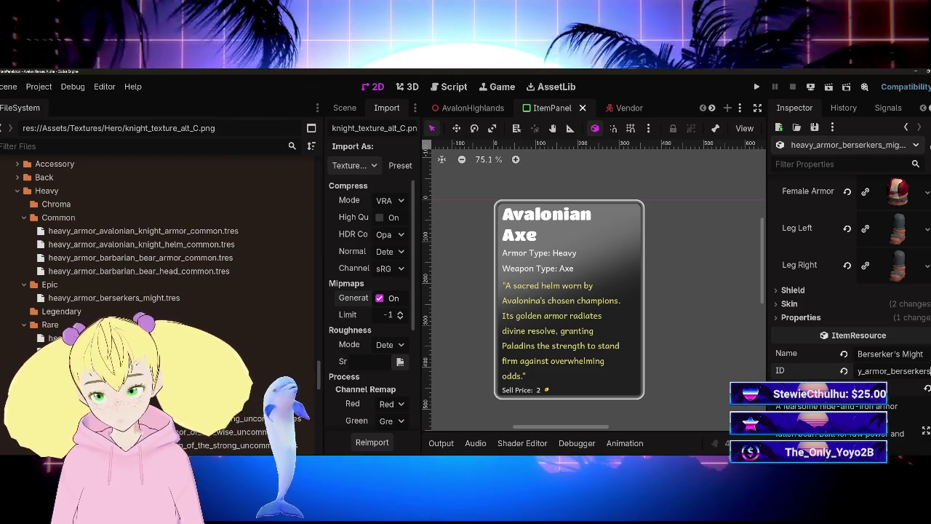
text(t_epic)
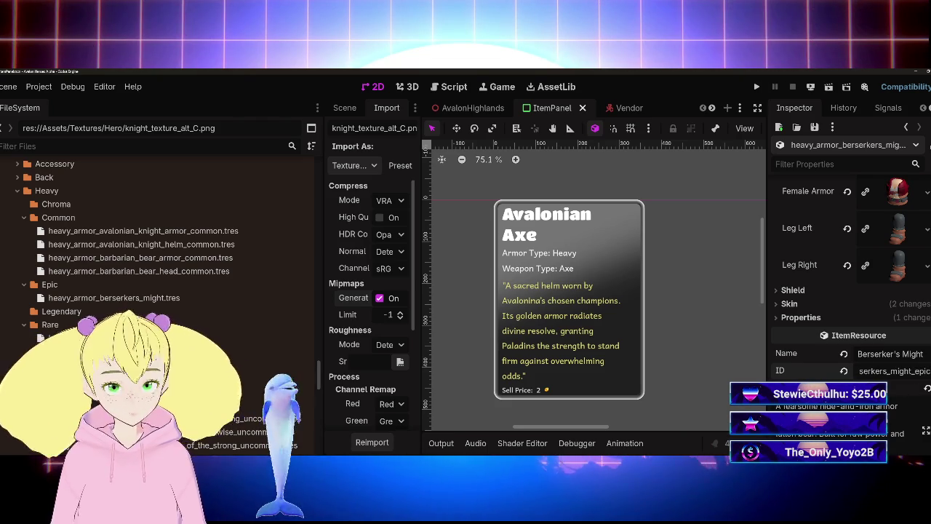
right_click(140, 297)
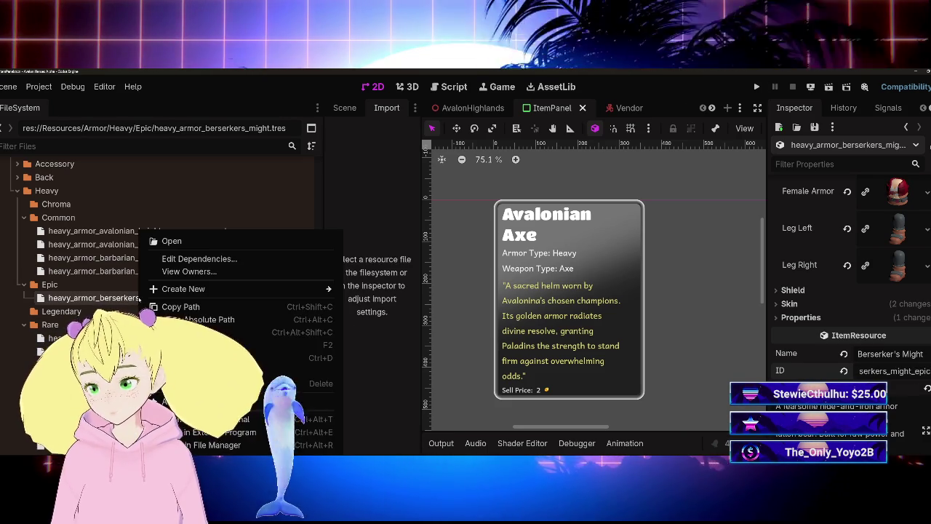
Rename the resource file to heavy_armor_berserkers_might_epic.tres
key(F2)
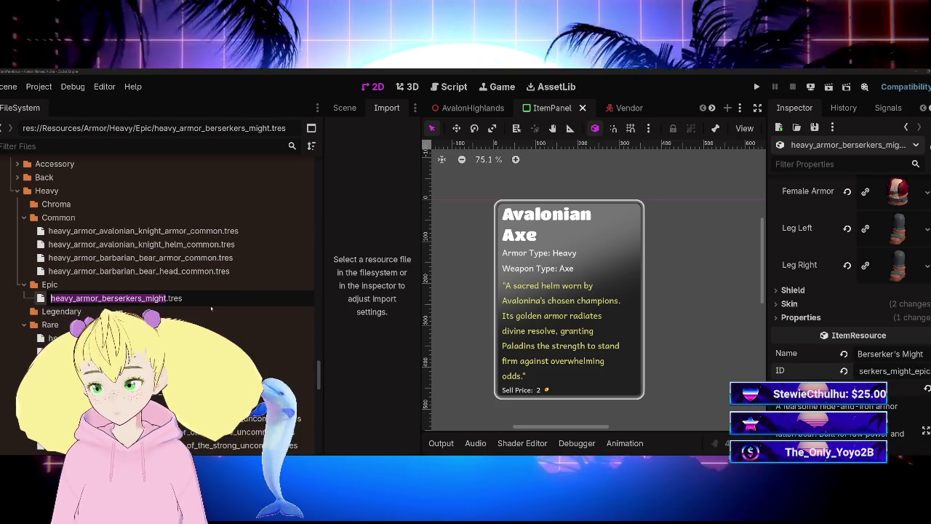
key(Right)
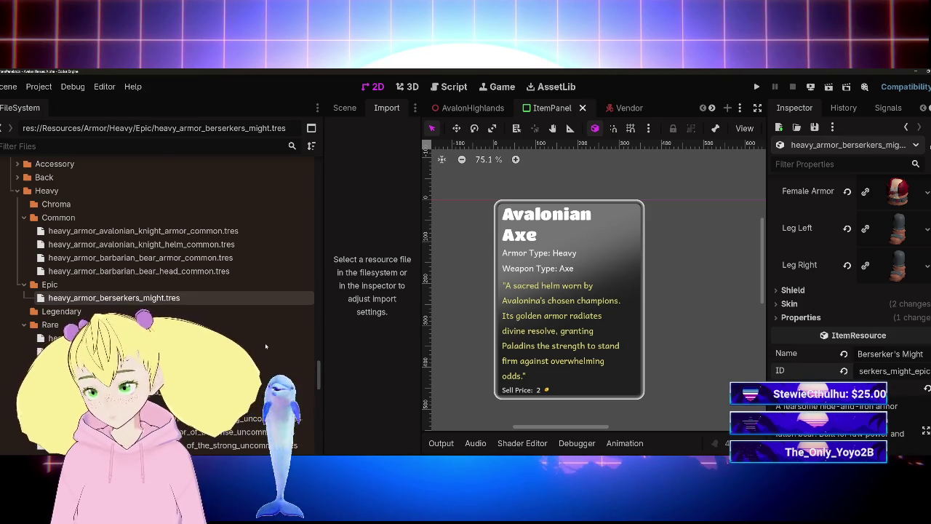
text(_epic)
key(Return)
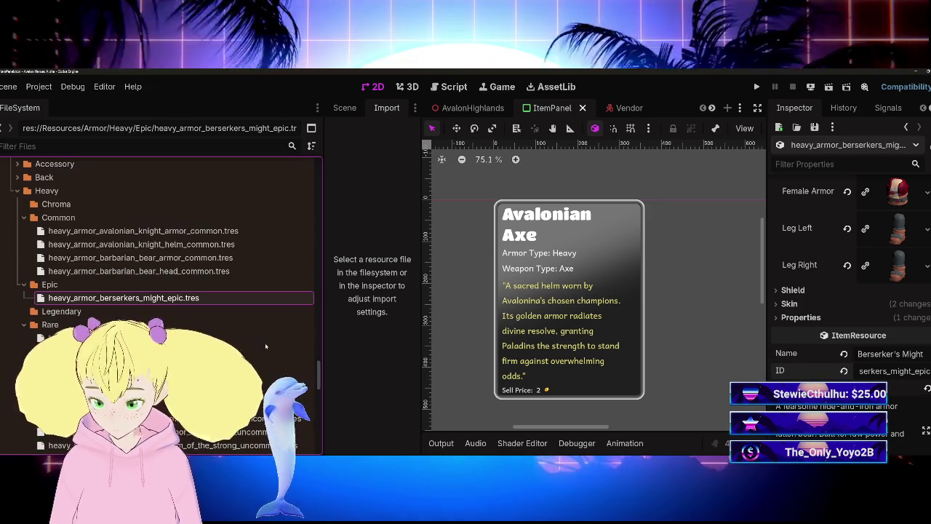
Select heavy_armor_crusaders_helm_rare.tres and save the scene
click(265, 339)
key(ctrl+s)
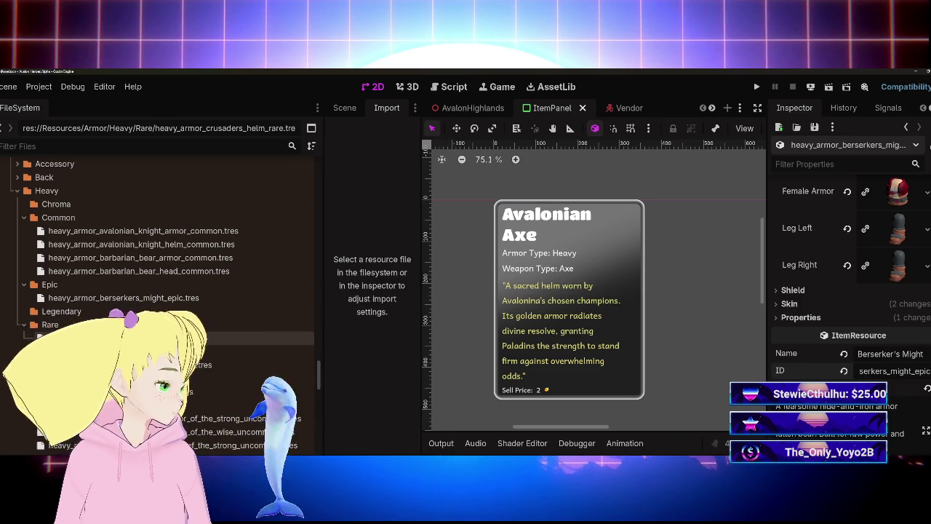
scroll(219, 306, down, 5)
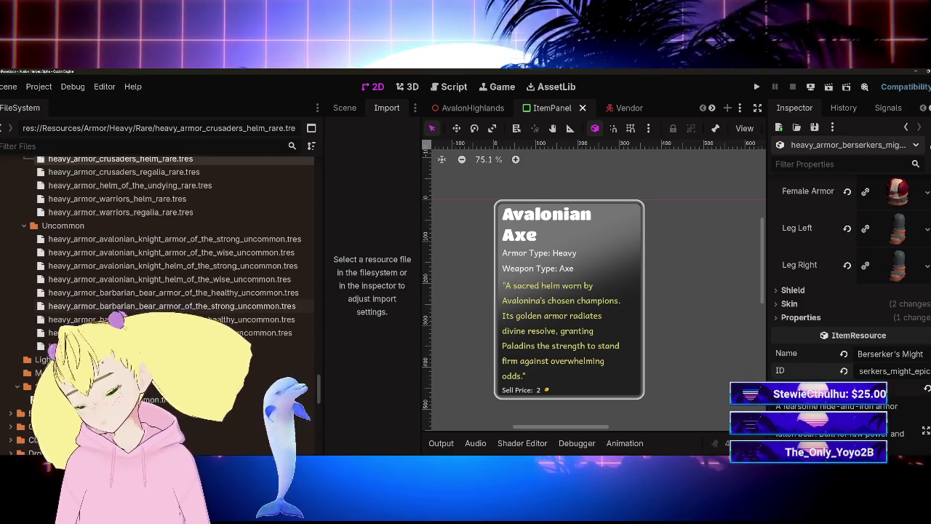
scroll(218, 305, up, 2)
scroll(218, 306, up, 2)
scroll(218, 305, down, 3)
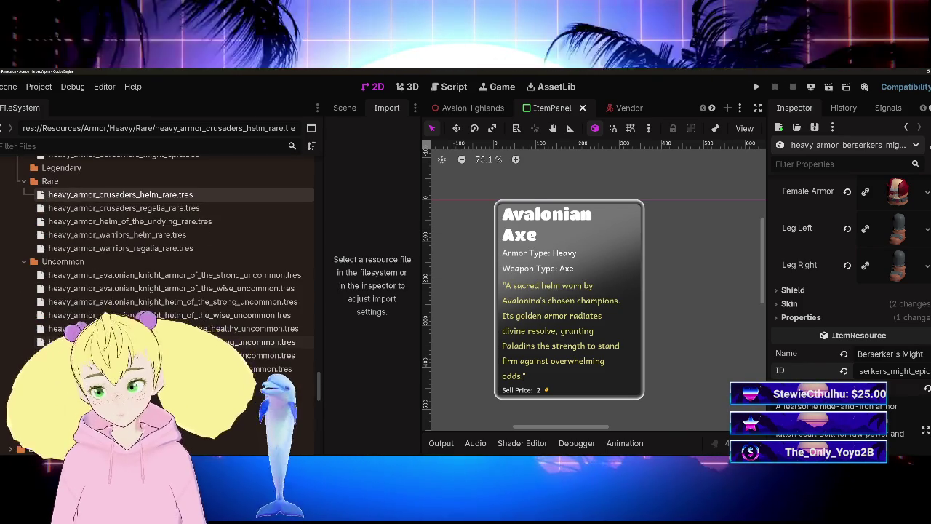
scroll(218, 306, up, 4)
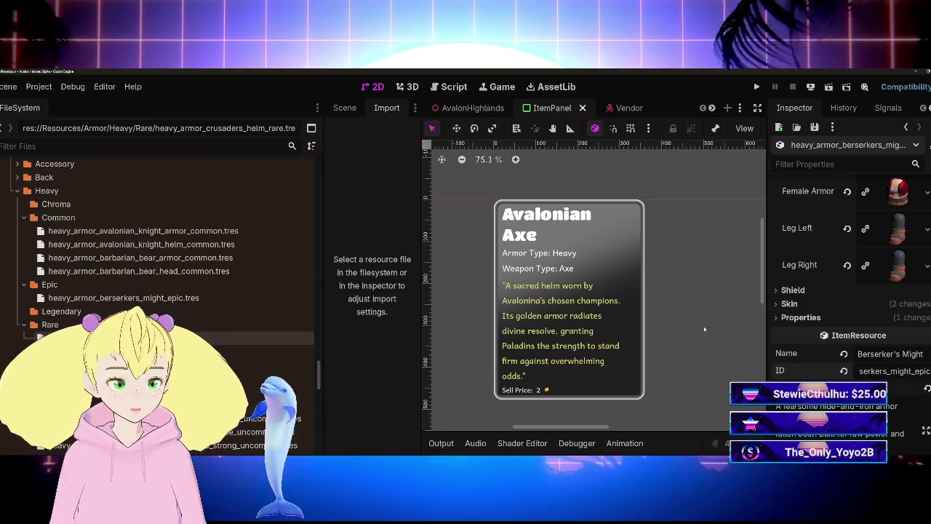
scroll(787, 362, down, 2)
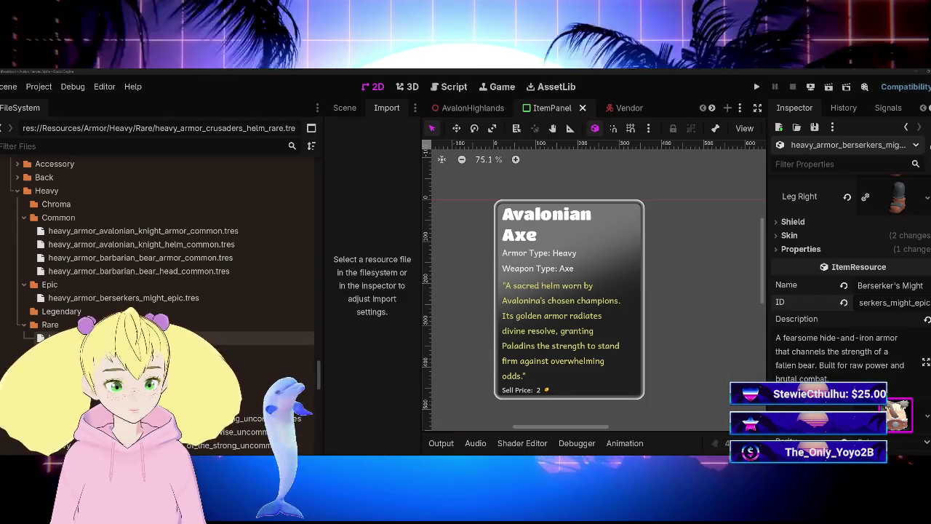
Replace the bear description with text about gear forged for relentless berserkers, then save
key(ctrl+a)
key(BackSpace)
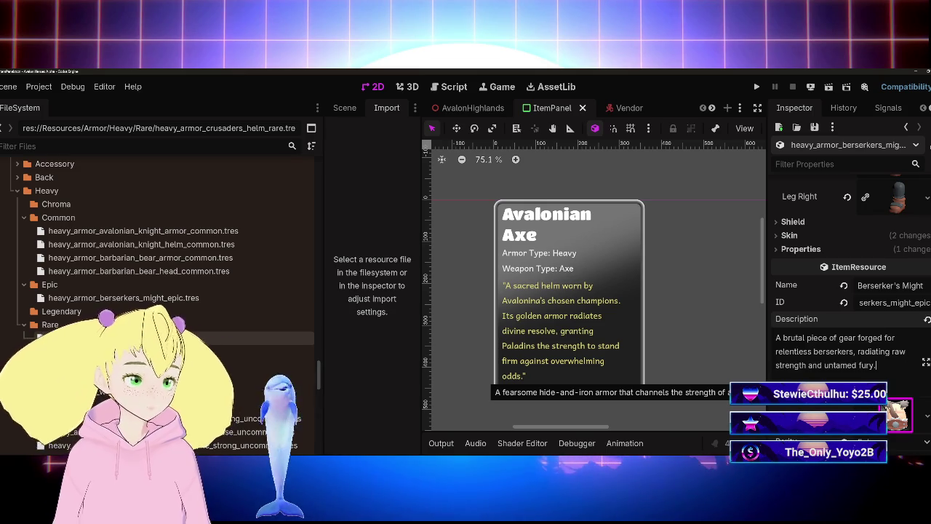
key(ctrl+s)
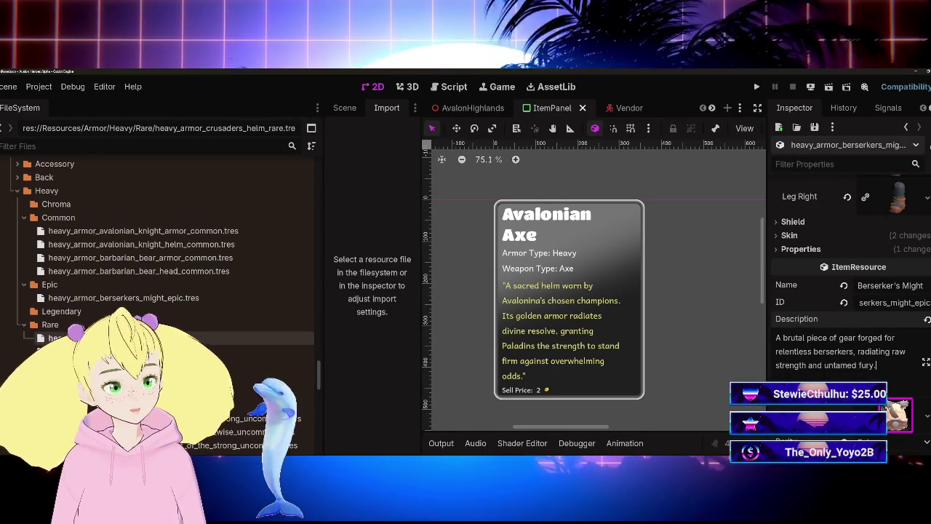
scroll(847, 306, down, 5)
Under Properties, change Berserker's Might's Defence from 5 to 20
scroll(847, 306, up, 7)
scroll(811, 369, up, 3)
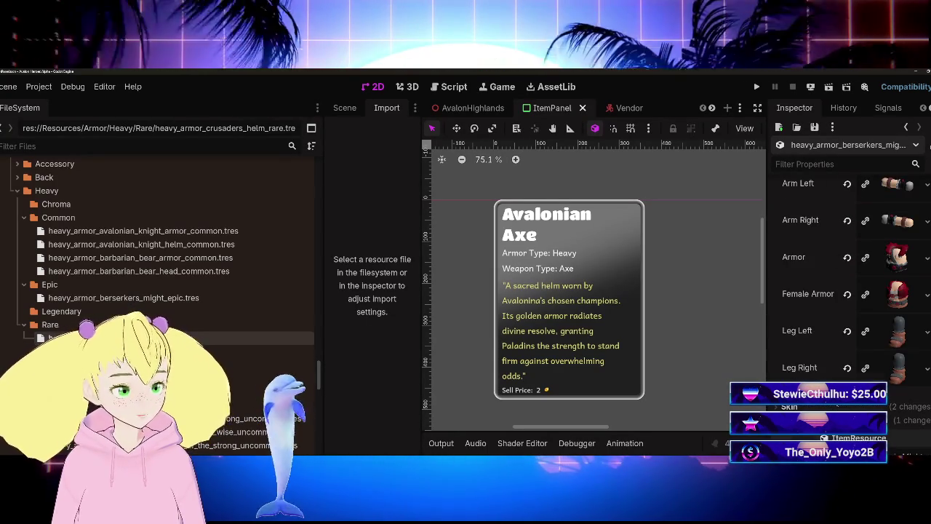
scroll(811, 369, down, 1)
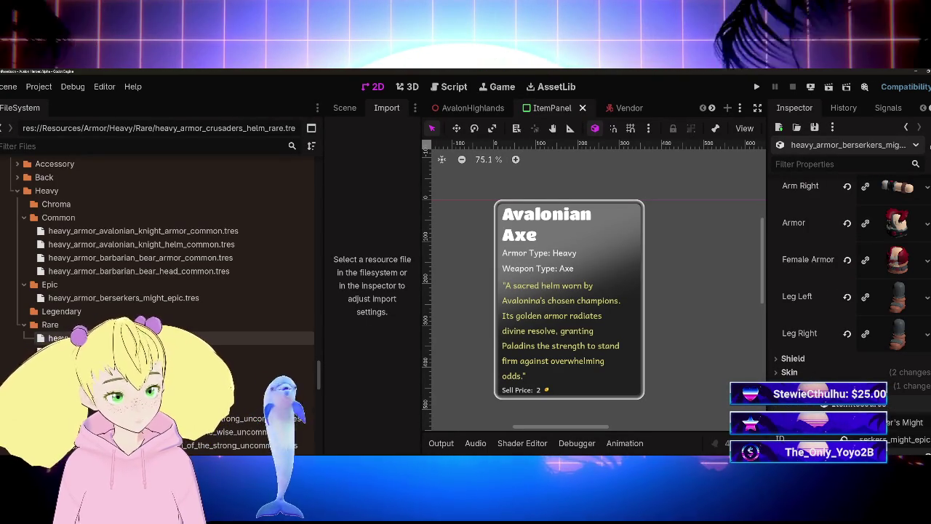
scroll(820, 376, up, 5)
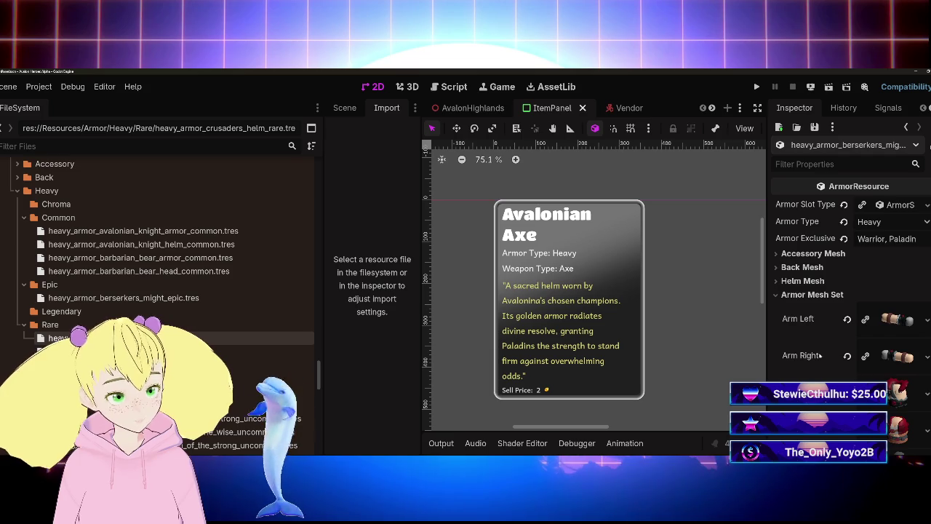
click(812, 294)
click(800, 335)
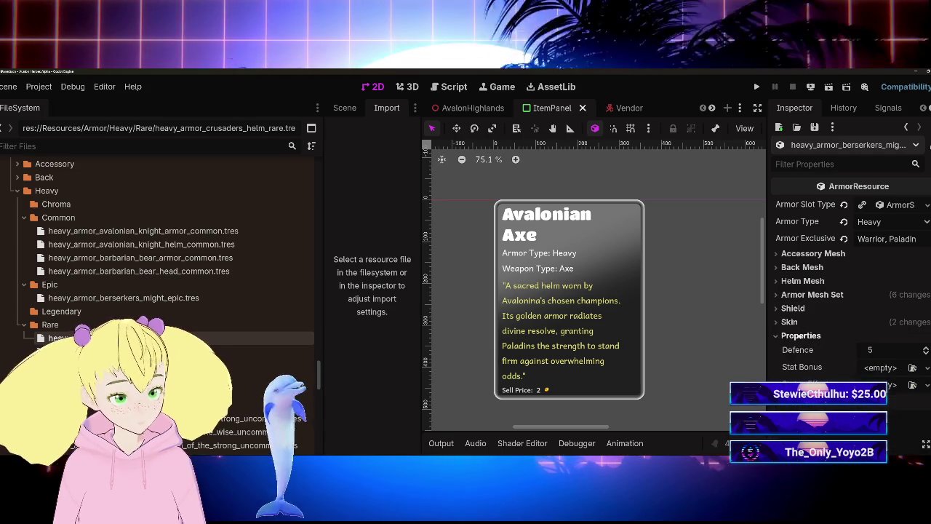
scroll(836, 306, down, 2)
click(875, 285)
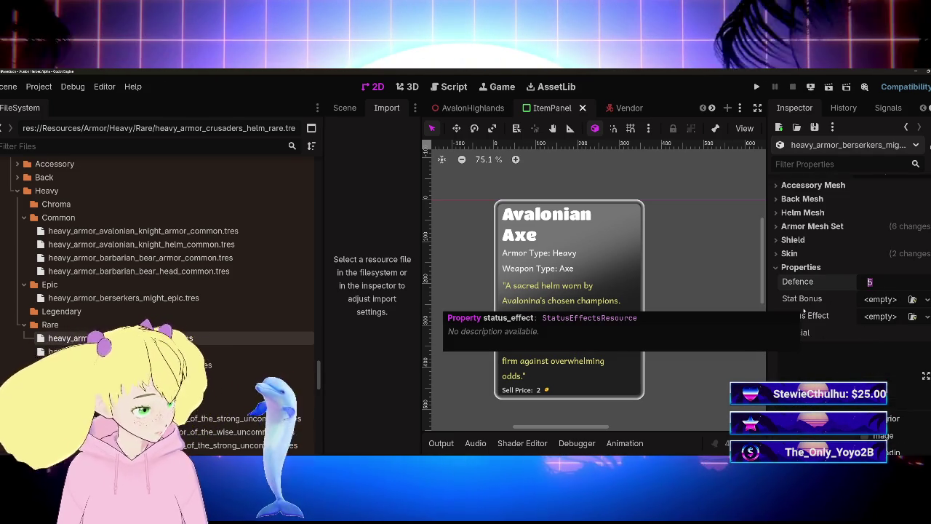
text(20)
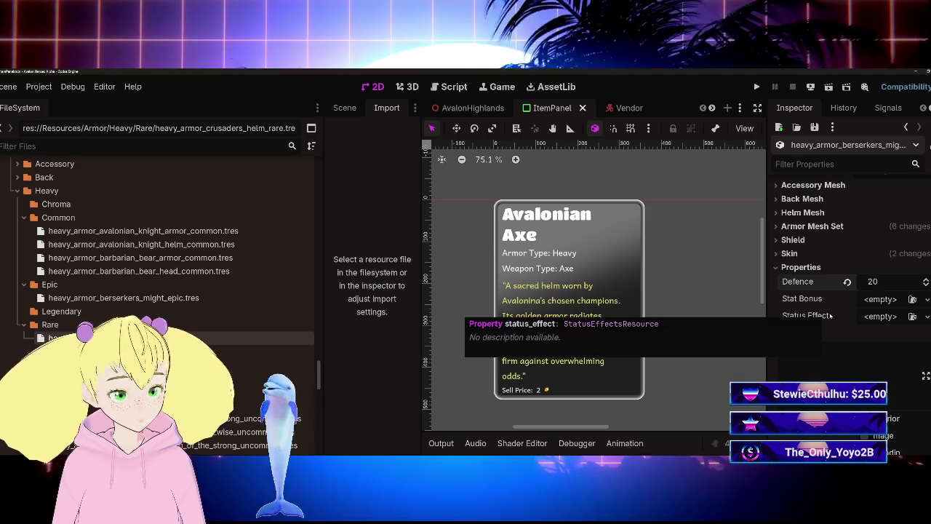
scroll(826, 315, down, 3)
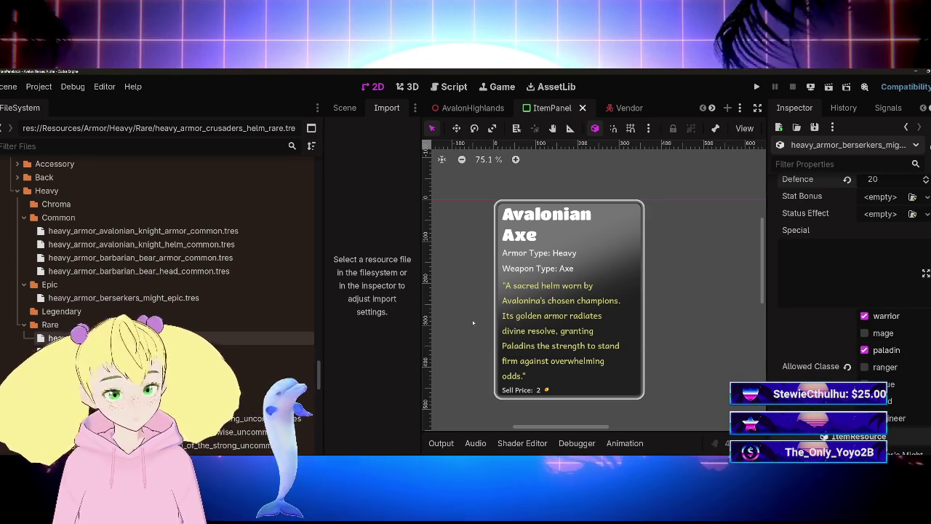
scroll(156, 291, down, 3)
scroll(157, 291, up, 4)
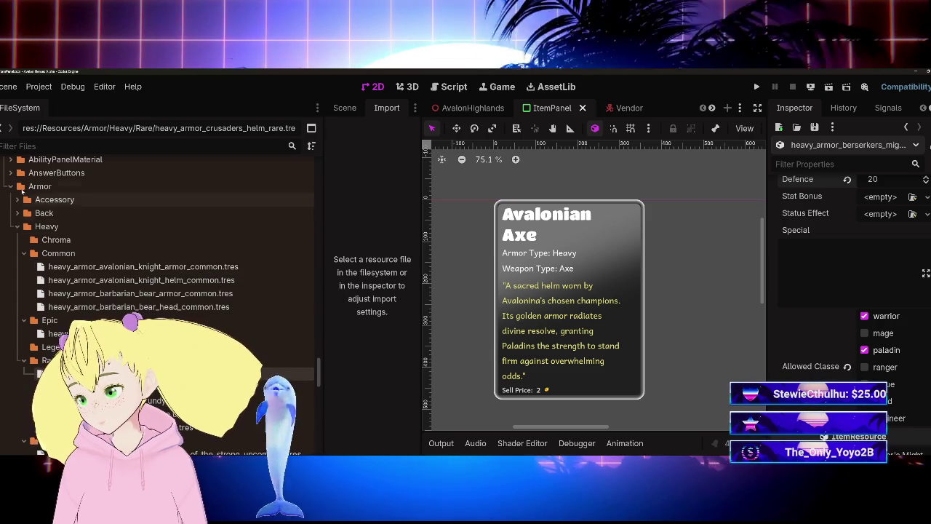
Open mantel_of_the_berserker_epic.tres from Armor/Back to compare its stats
scroll(78, 300, up, 2)
scroll(77, 300, down, 2)
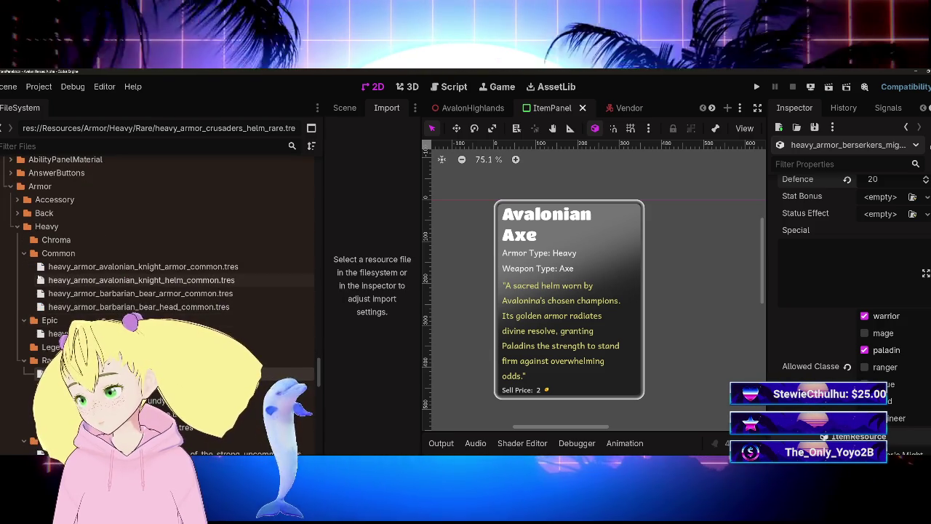
click(18, 213)
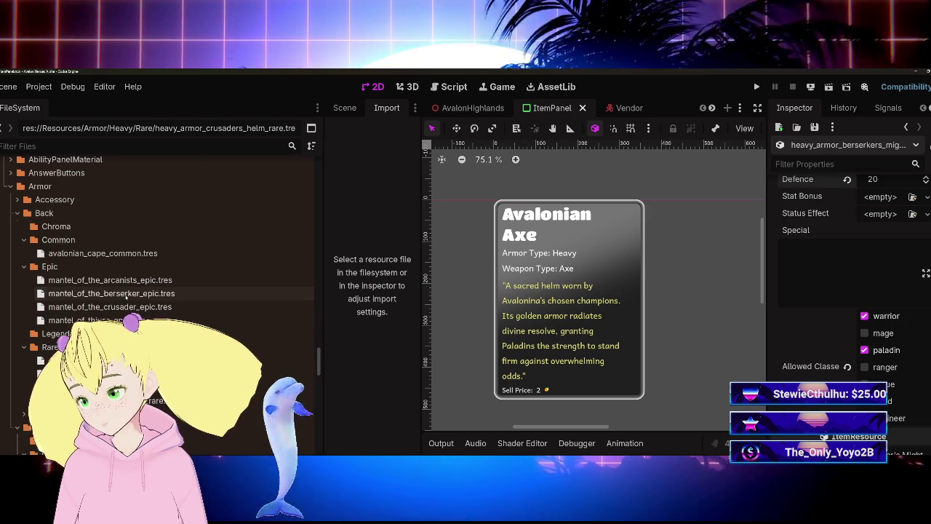
click(116, 293)
scroll(827, 332, down, 2)
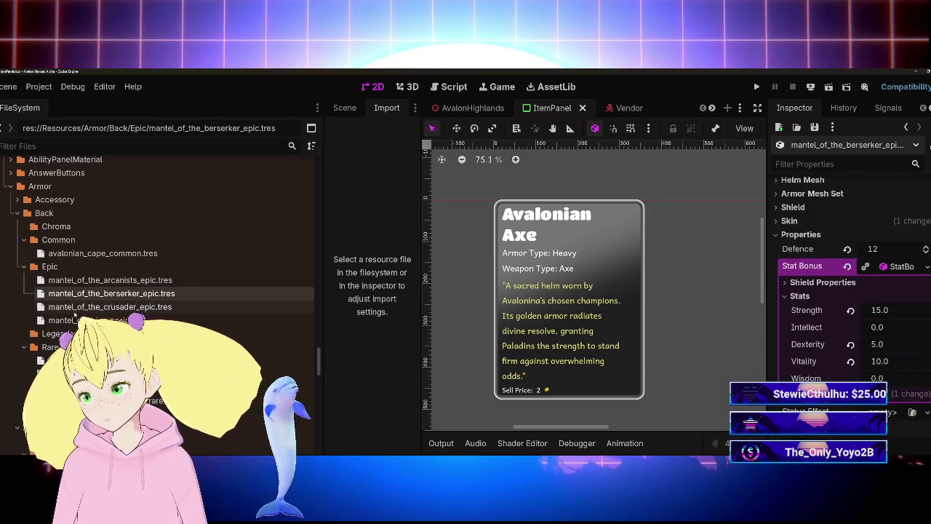
scroll(145, 291, down, 5)
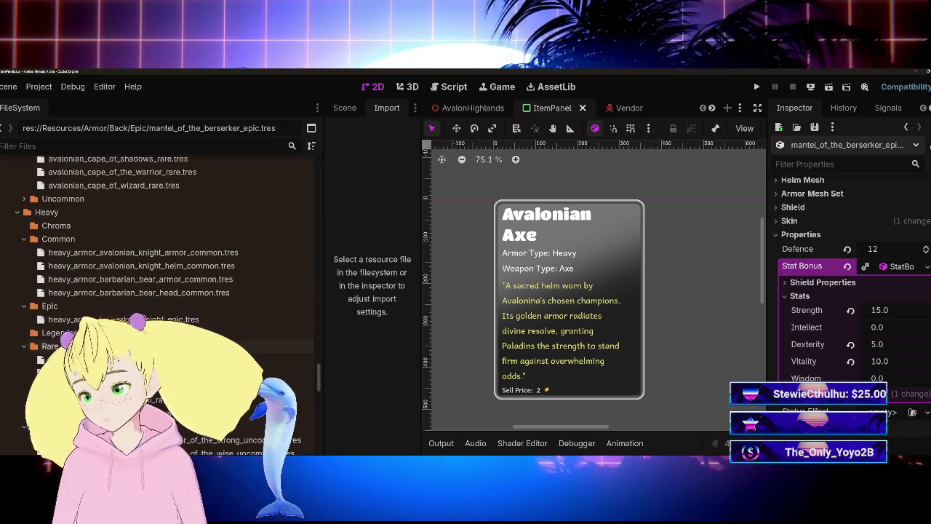
Reopen heavy_armor_berserkers_might_epic.tres and set its Defence to 25
click(117, 319)
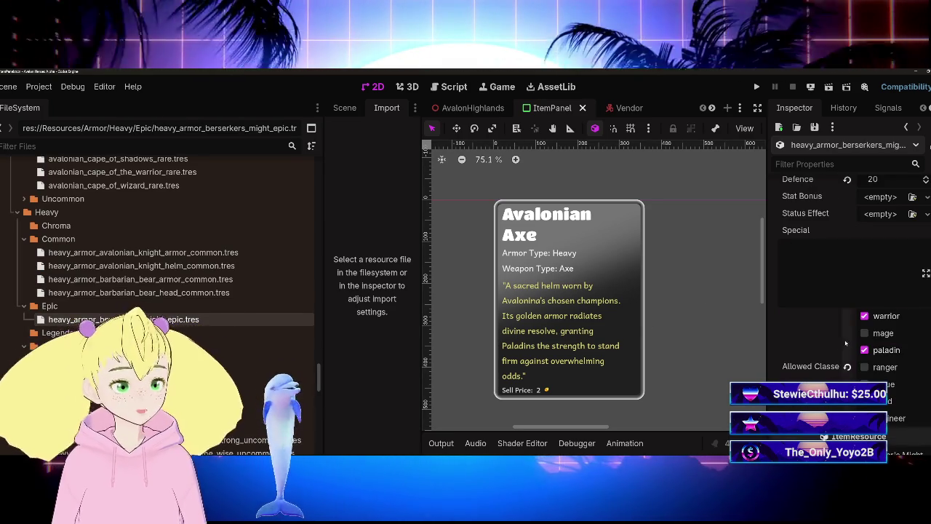
scroll(836, 345, up, 5)
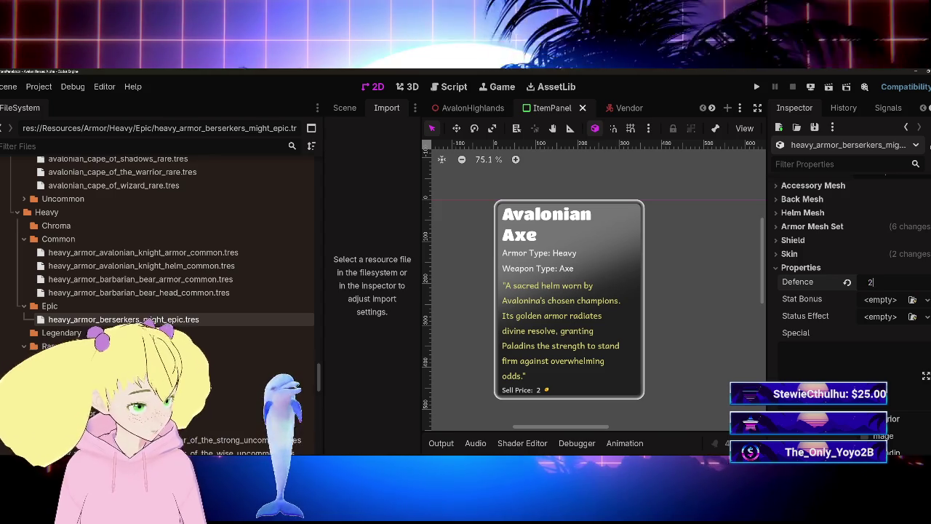
text(25)
key(Return)
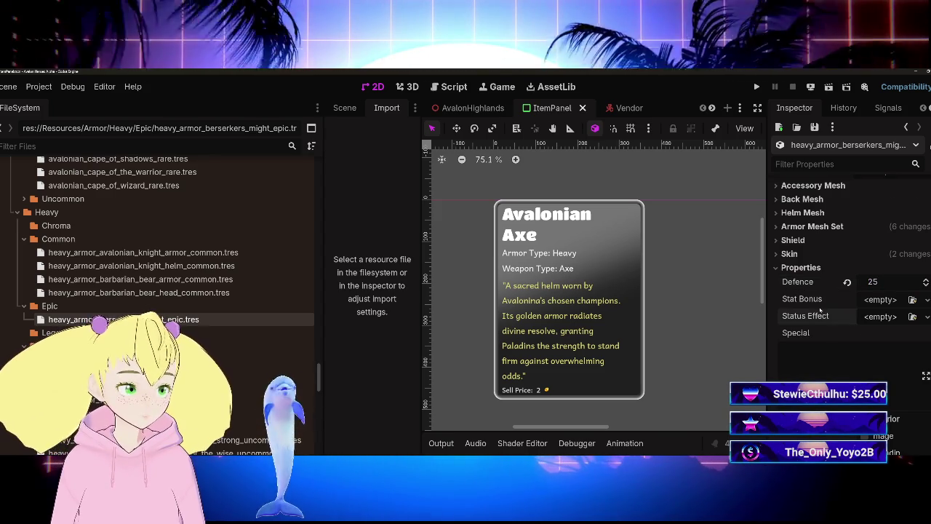
scroll(820, 311, down, 2)
scroll(820, 309, down, 4)
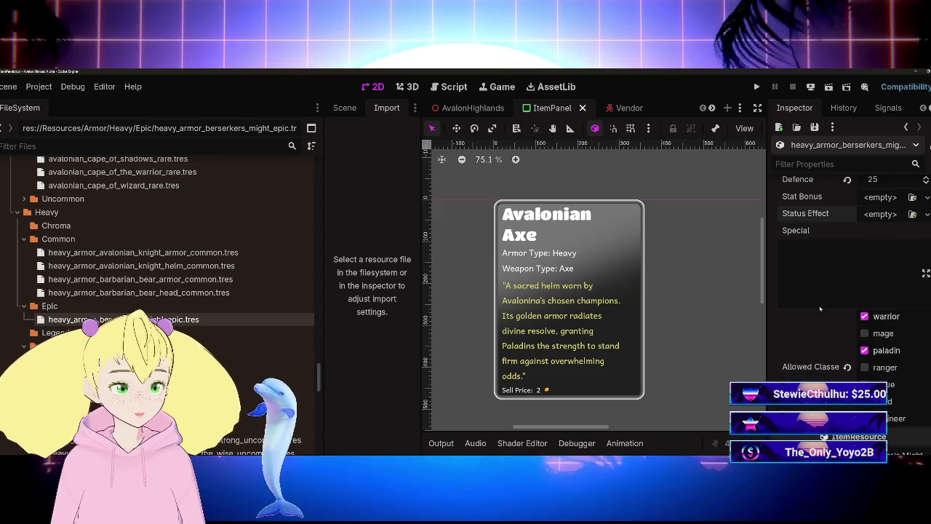
Under Market Data, set Berserker's Might's Buy Price to 4000 and Sell Price to 400
scroll(848, 298, down, 4)
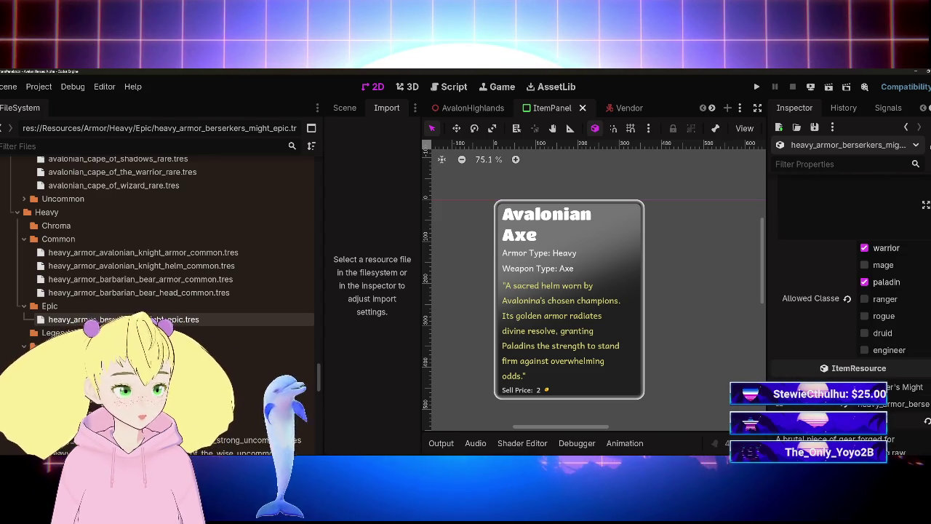
scroll(820, 307, down, 4)
scroll(824, 306, down, 3)
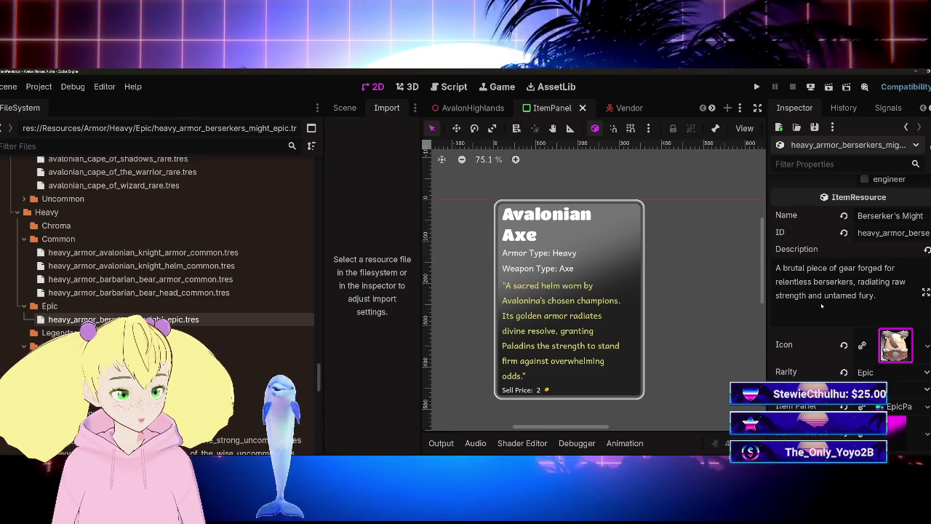
scroll(826, 310, up, 4)
scroll(826, 309, up, 4)
scroll(827, 310, down, 10)
scroll(827, 309, down, 5)
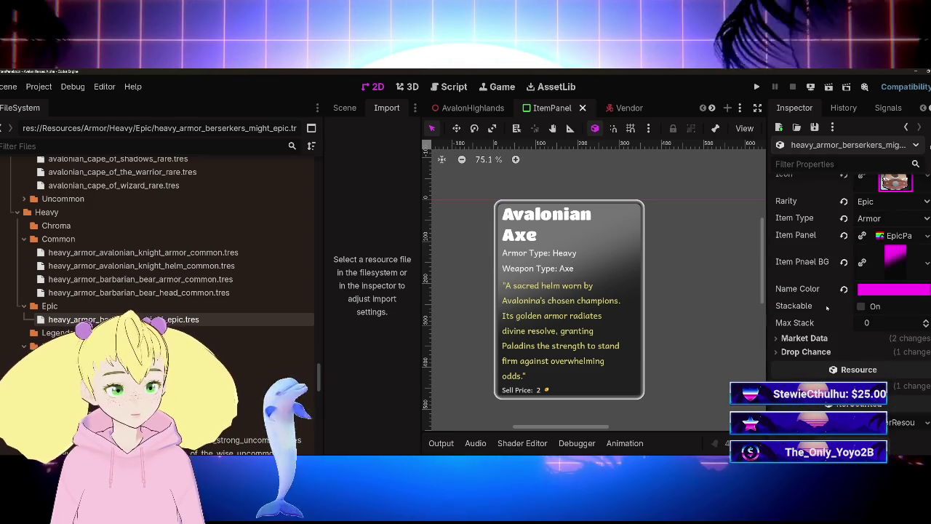
scroll(826, 309, up, 6)
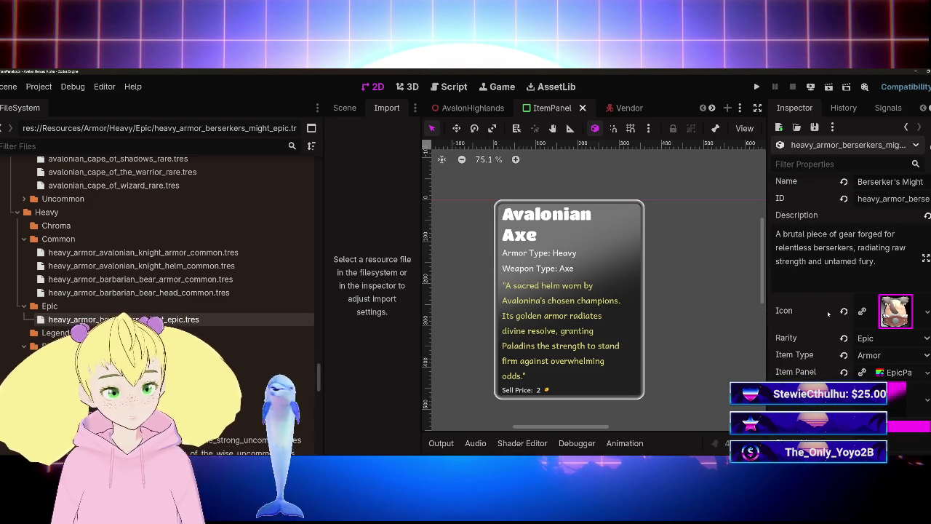
scroll(828, 311, down, 6)
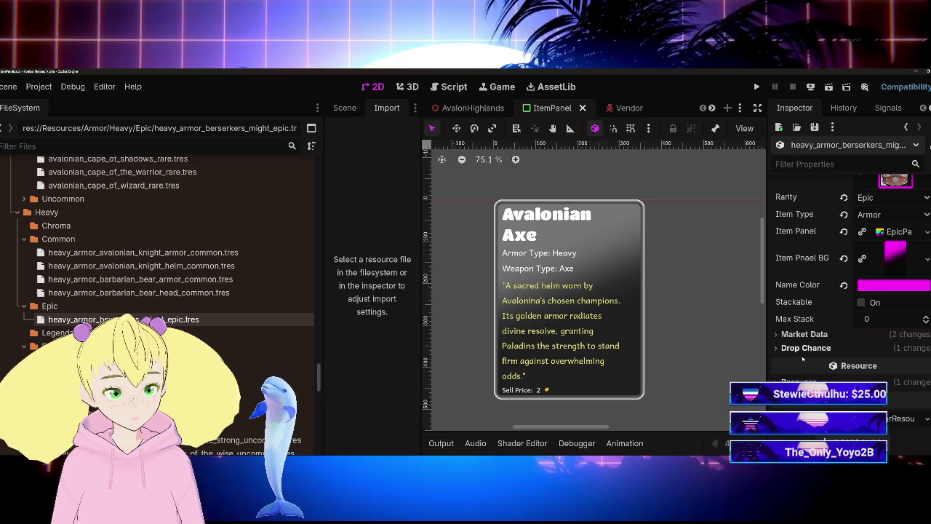
click(803, 338)
click(871, 349)
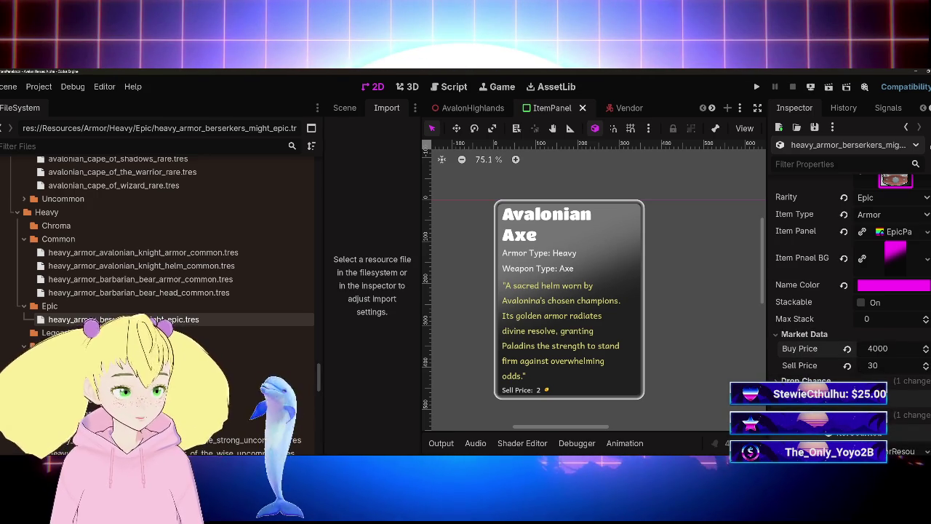
text(400)
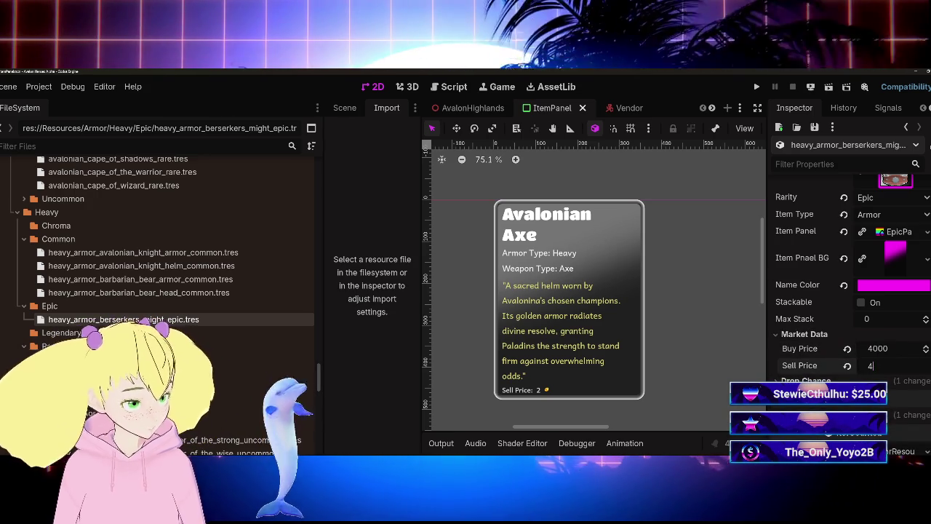
key(Return)
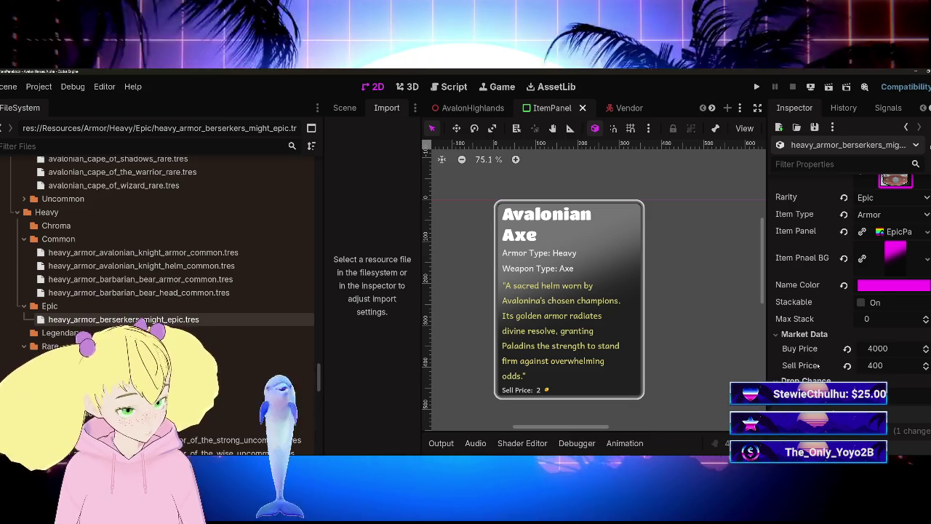
scroll(151, 310, up, 5)
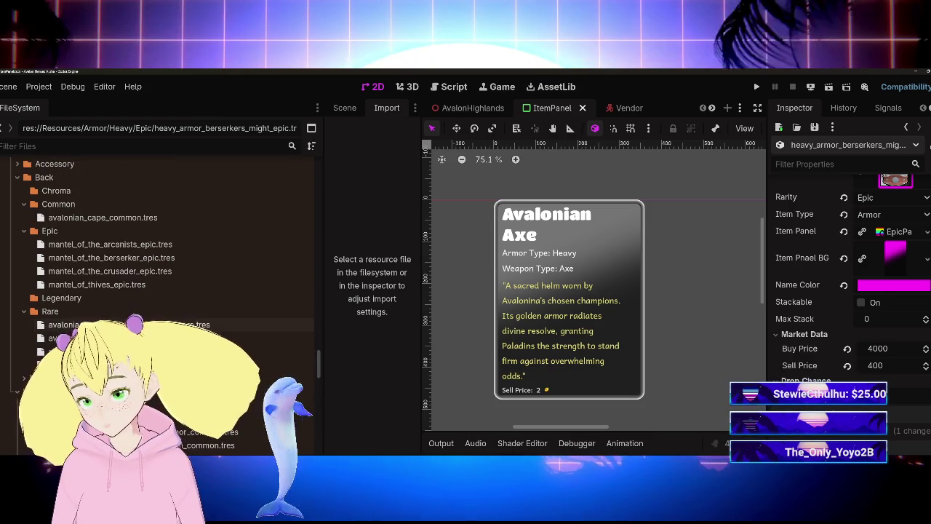
click(122, 245)
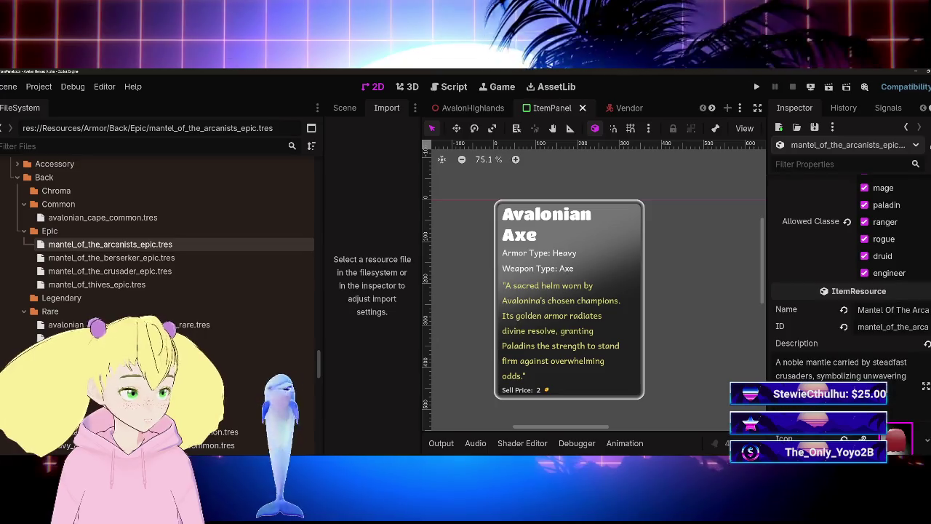
scroll(796, 373, down, 8)
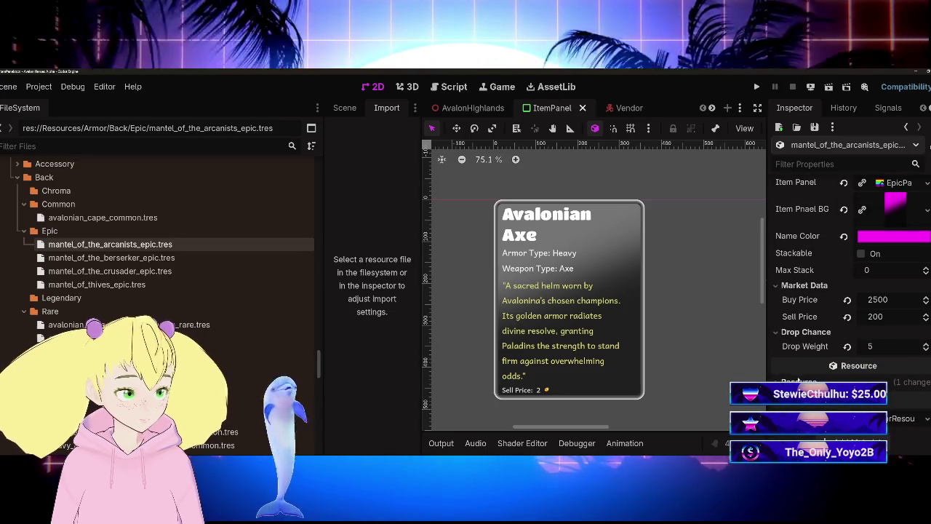
scroll(117, 280, down, 3)
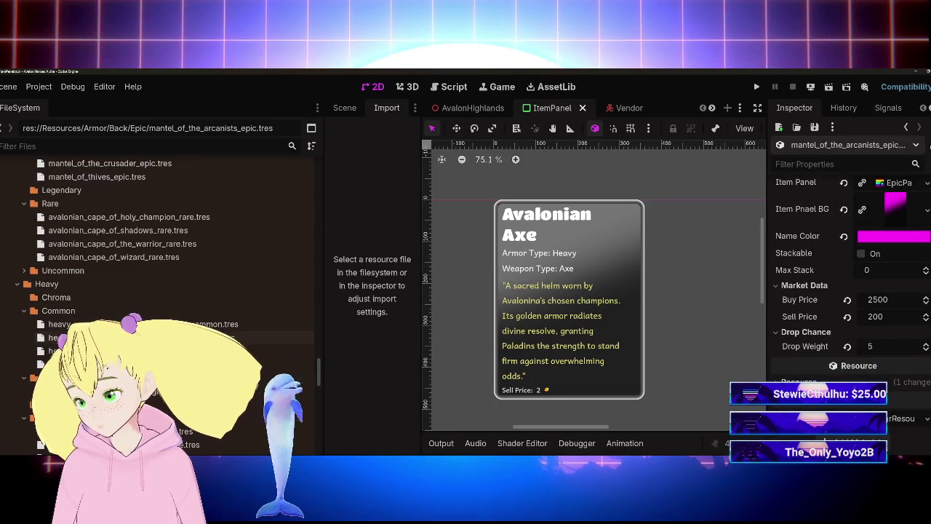
click(109, 390)
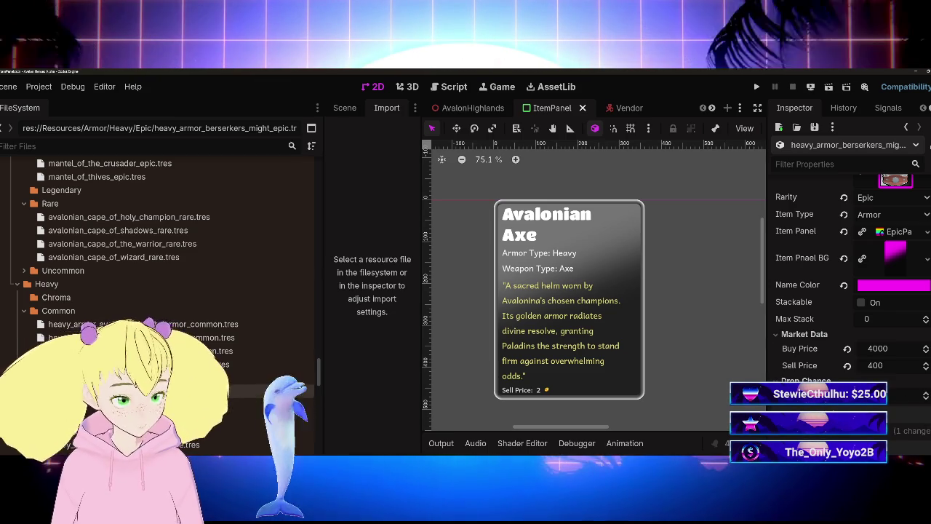
scroll(843, 305, down, 2)
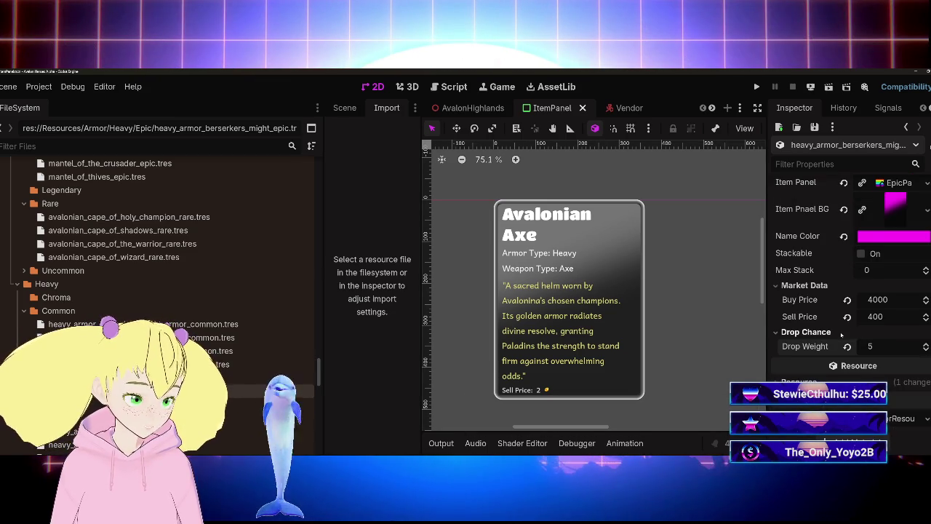
scroll(828, 328, up, 1)
scroll(810, 353, up, 4)
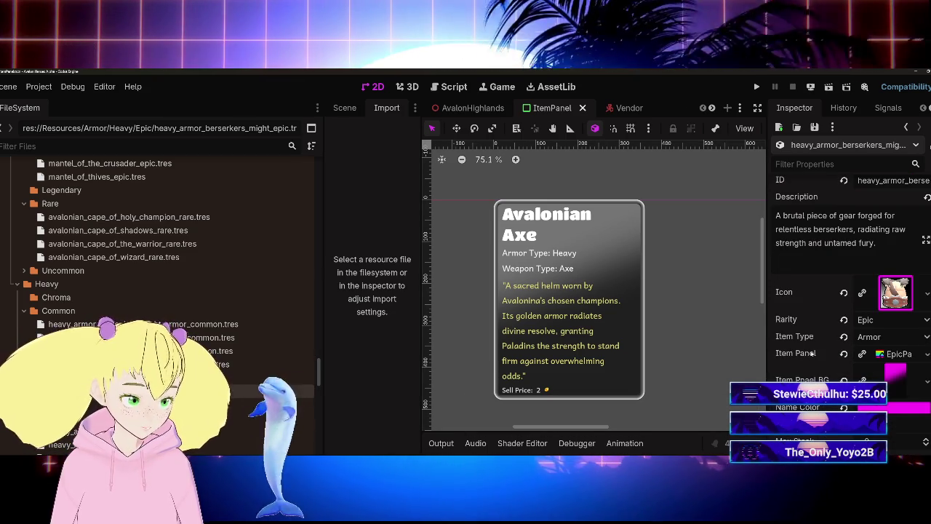
scroll(811, 353, down, 4)
scroll(811, 353, up, 4)
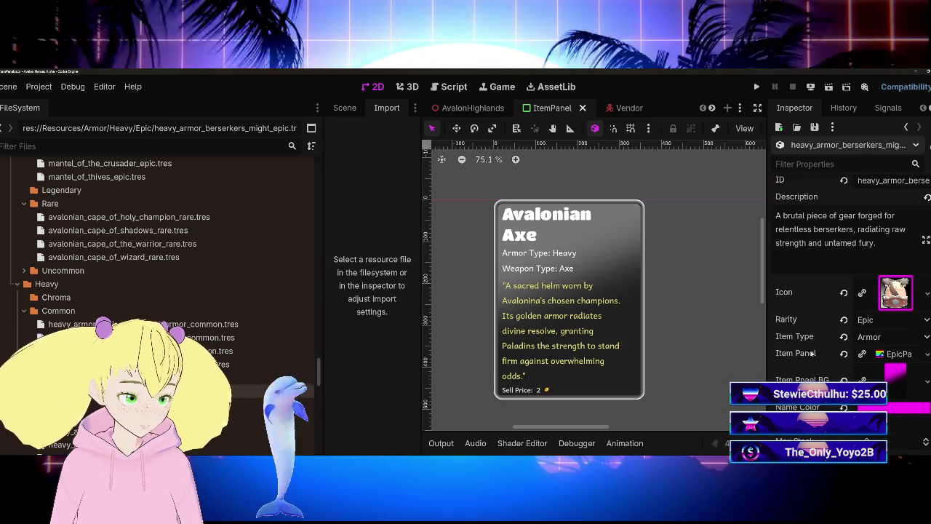
scroll(813, 353, down, 4)
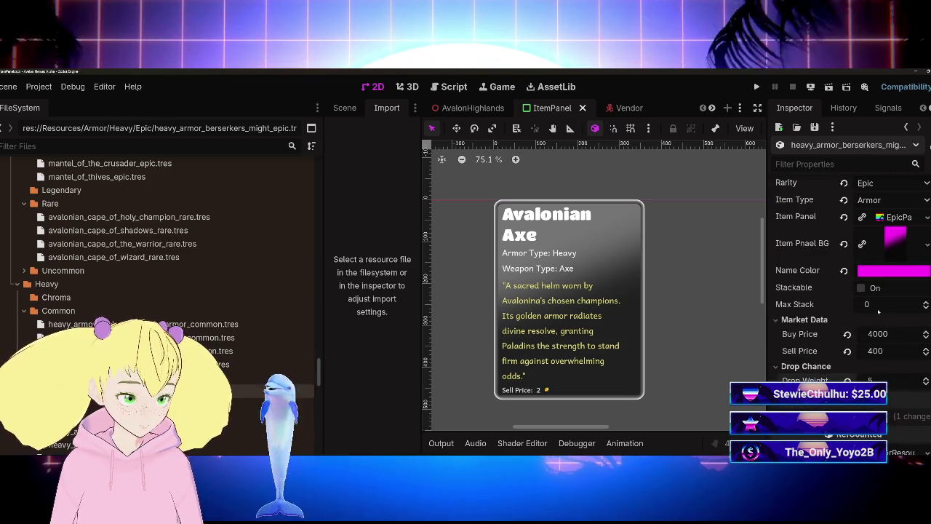
scroll(862, 321, up, 3)
scroll(812, 333, up, 8)
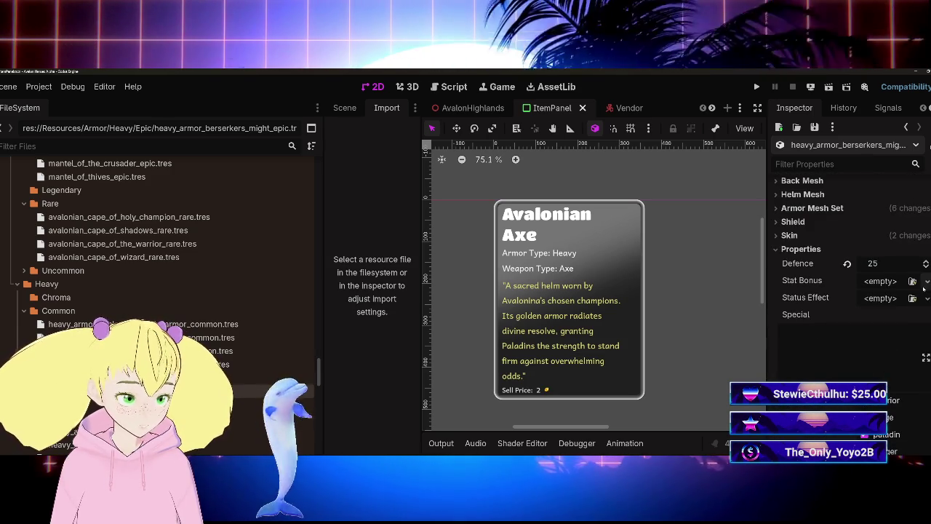
Give Berserker's Might a new StatBonusResource with Strength 25
click(881, 281)
click(889, 309)
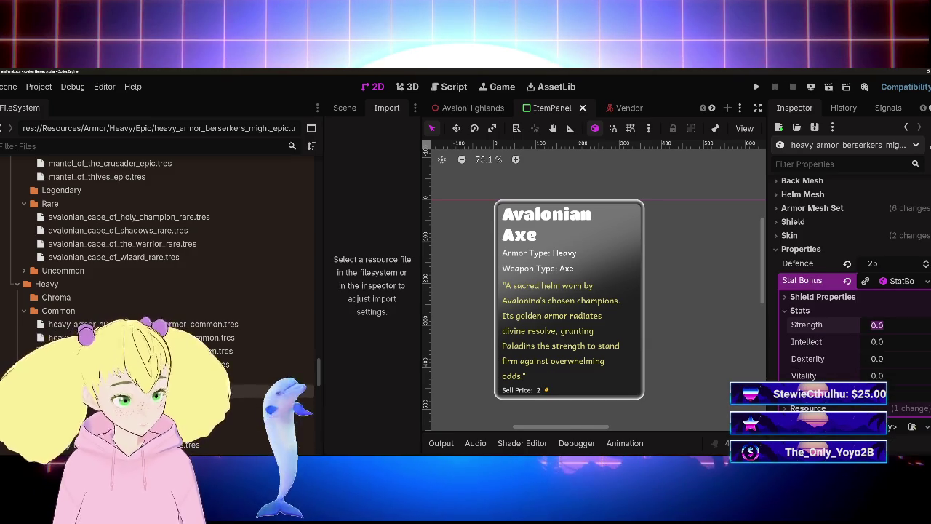
text(25)
key(Return)
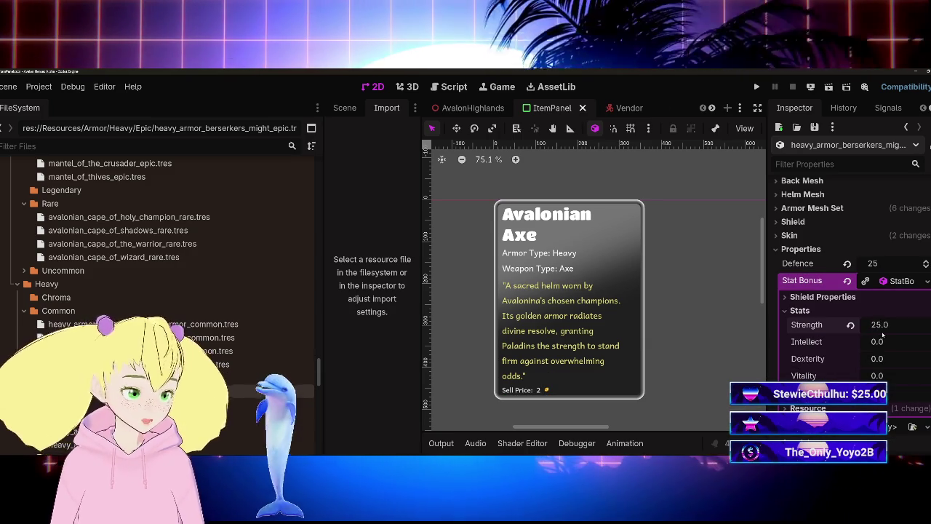
key(Tab)
key(Tab)
key(Tab)
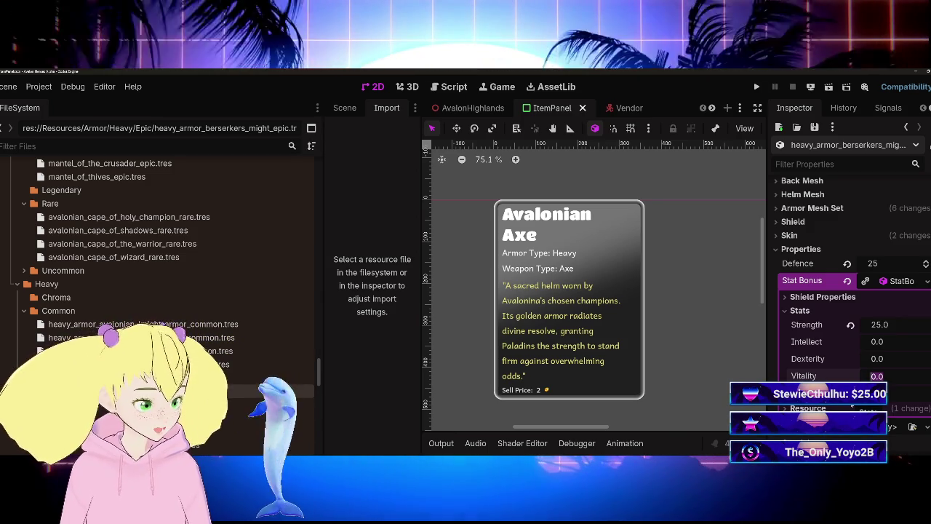
Set the stat bonus Dexterity to 10 and Vitality to 5
text(10)
key(Return)
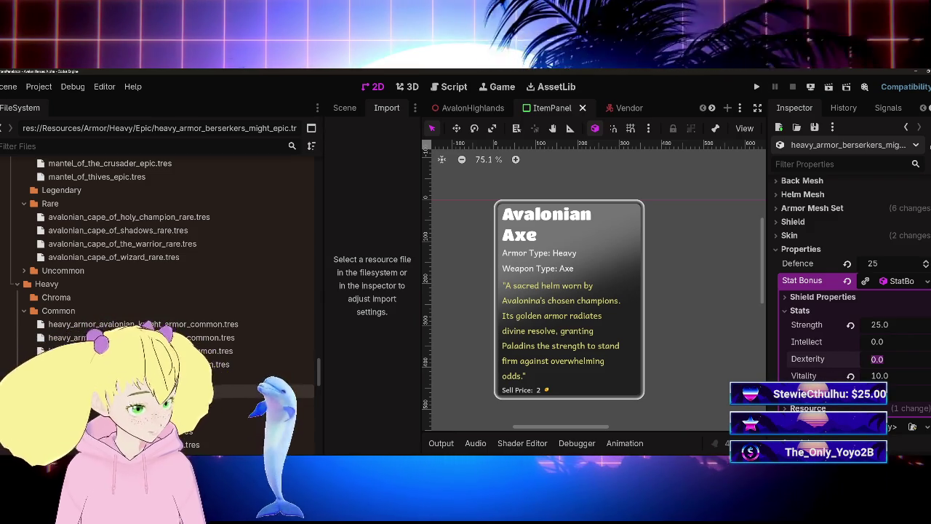
text(10)
key(Return)
click(880, 376)
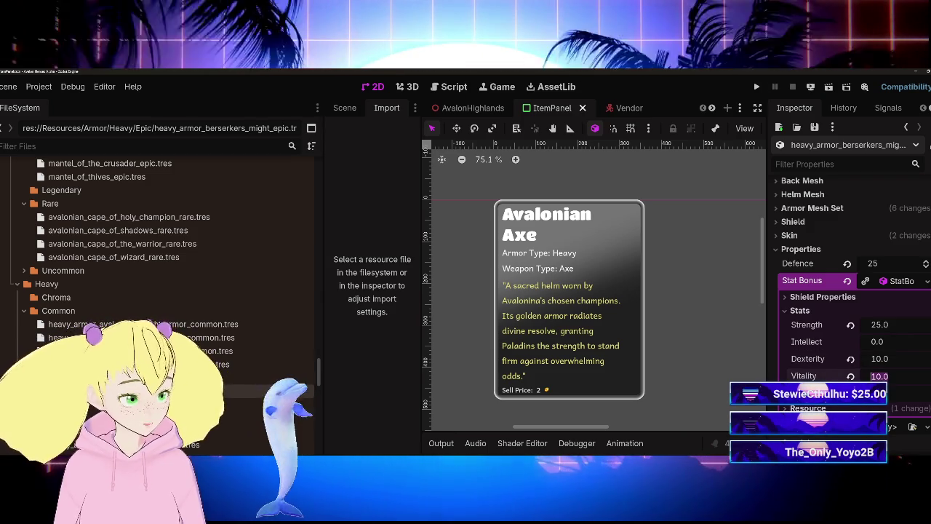
text(5)
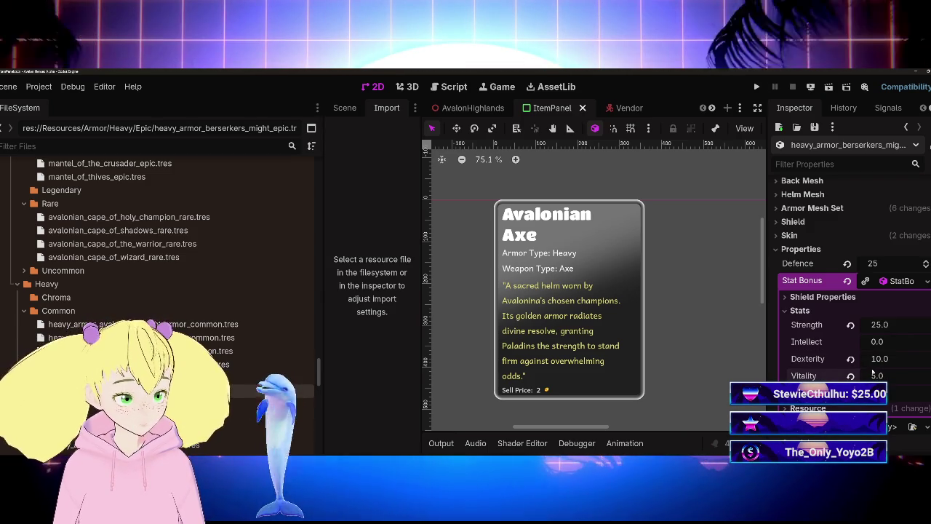
Save the scene and collapse the Stat Bonus details
key(ctrl+s)
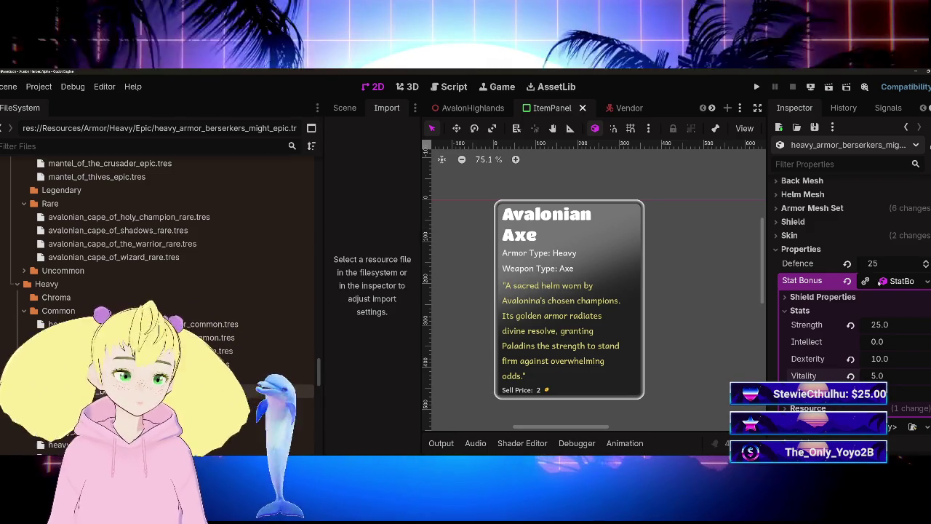
click(889, 281)
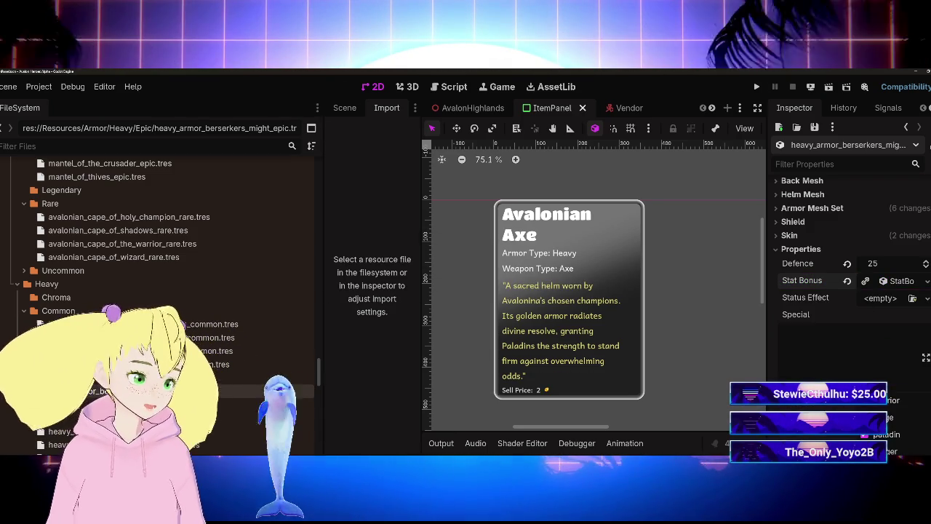
scroll(848, 291, down, 3)
scroll(848, 291, down, 8)
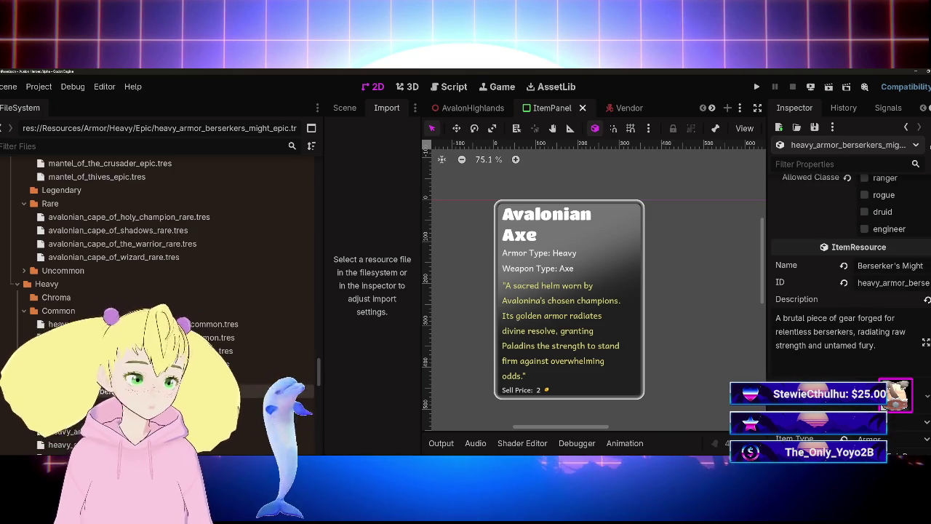
scroll(816, 349, down, 6)
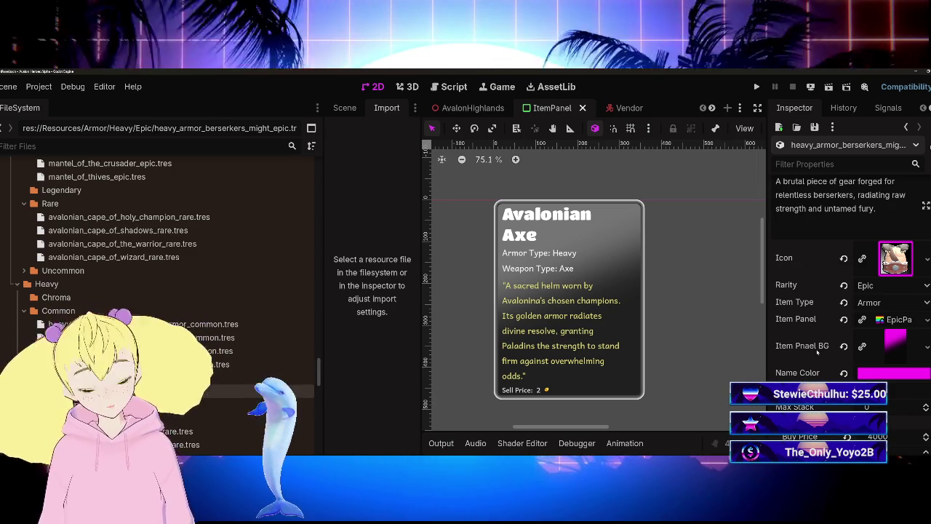
scroll(817, 352, down, 3)
Expand the status effect's Identity group and check its Effect ID, leaving Warriors Call
scroll(827, 366, up, 5)
scroll(827, 366, up, 5)
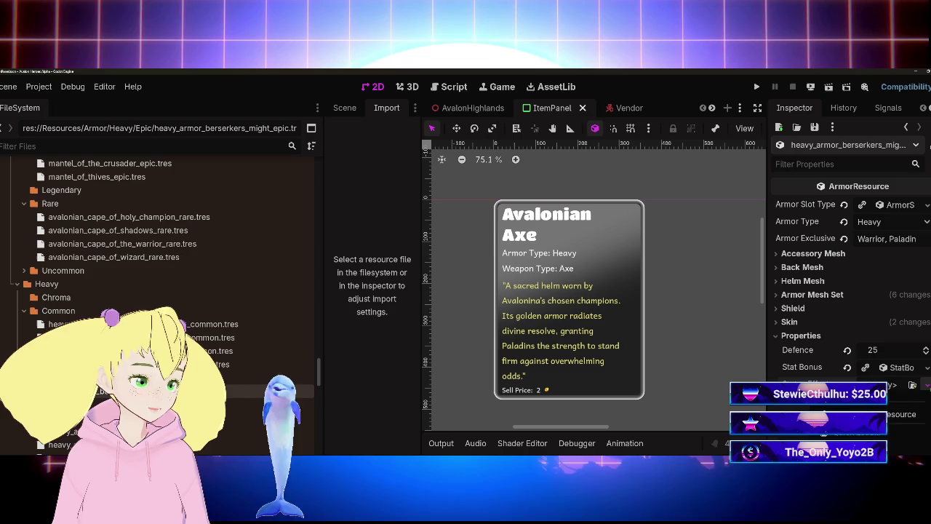
scroll(896, 409, down, 3)
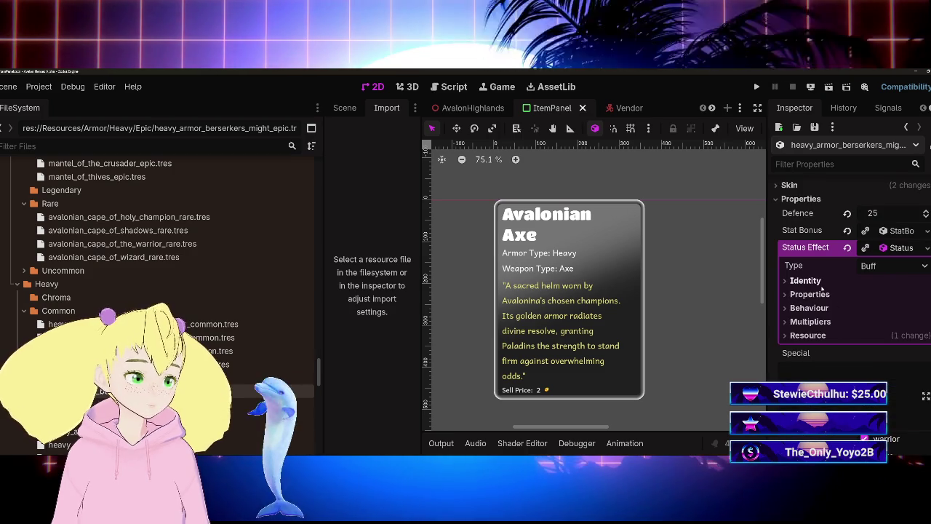
click(808, 280)
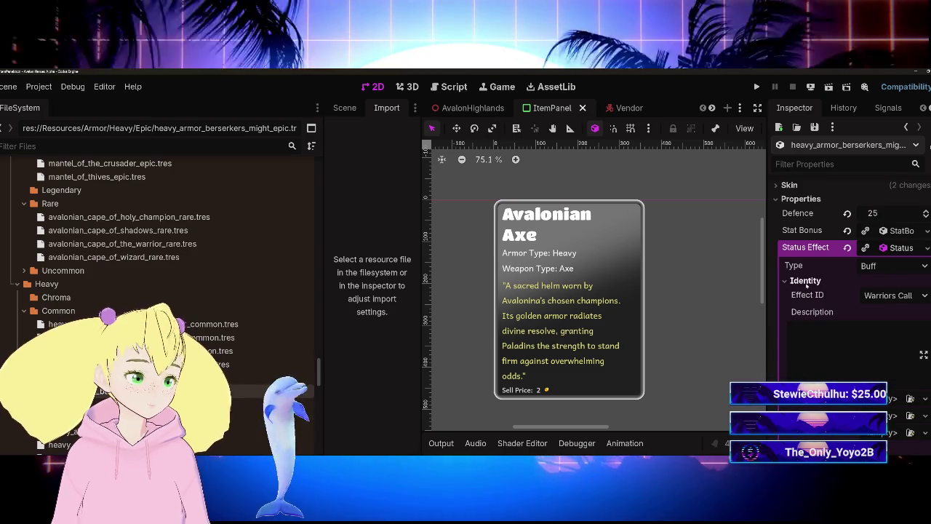
click(889, 295)
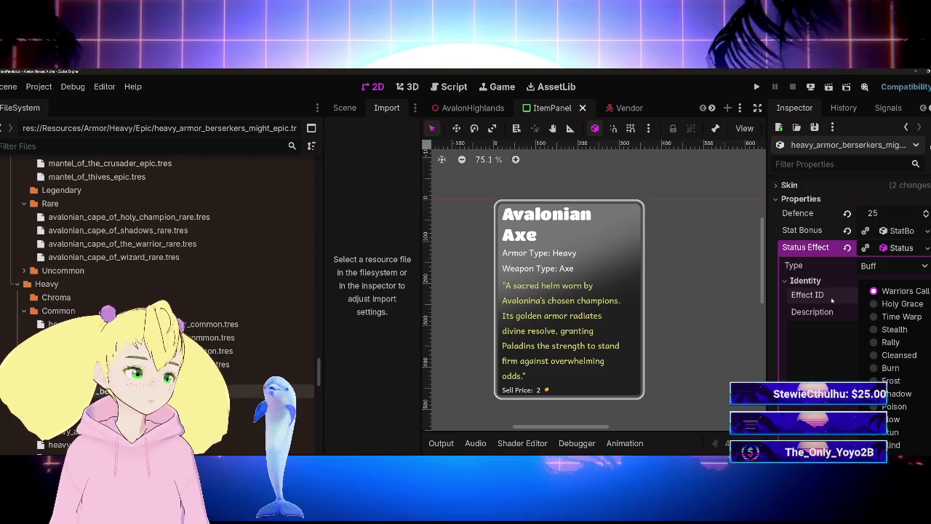
click(825, 296)
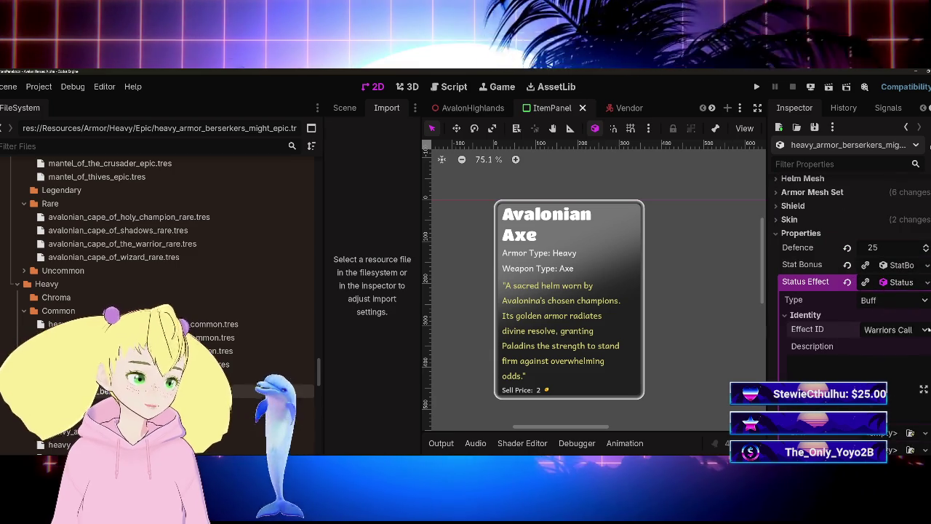
click(913, 329)
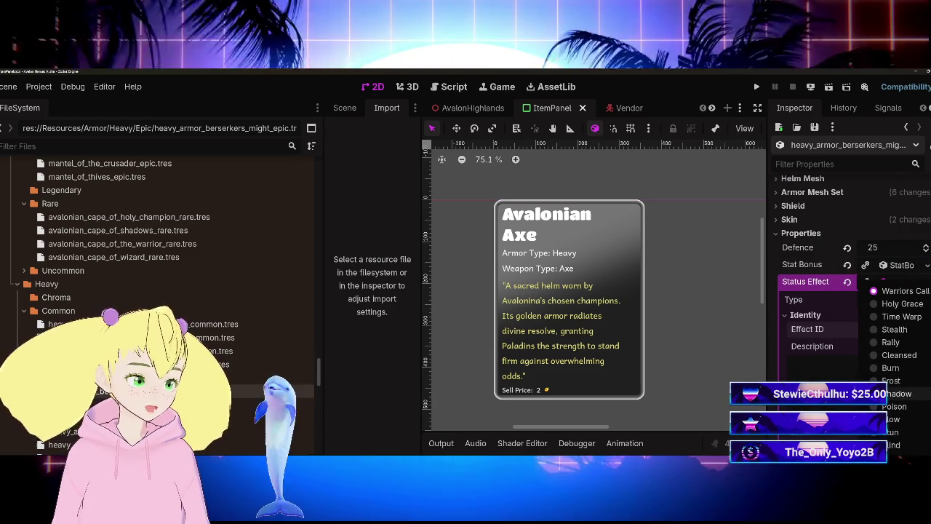
click(842, 329)
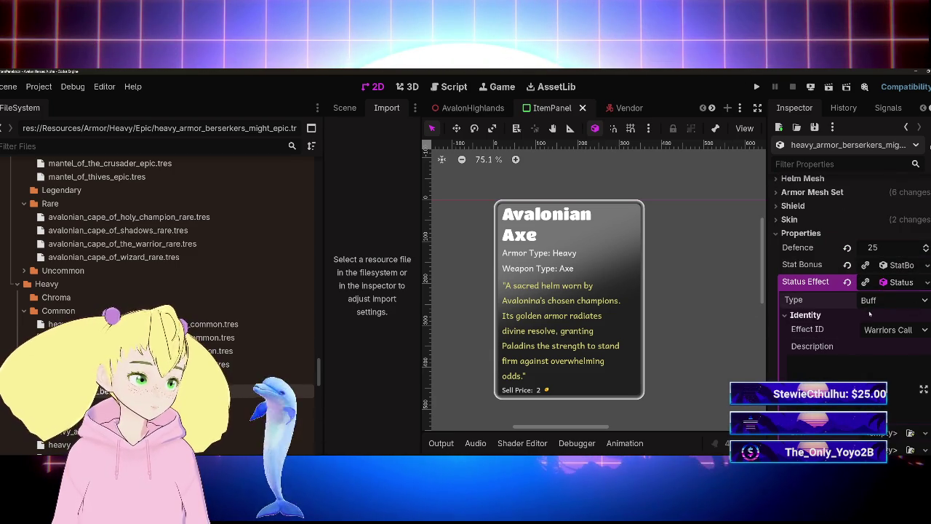
click(842, 329)
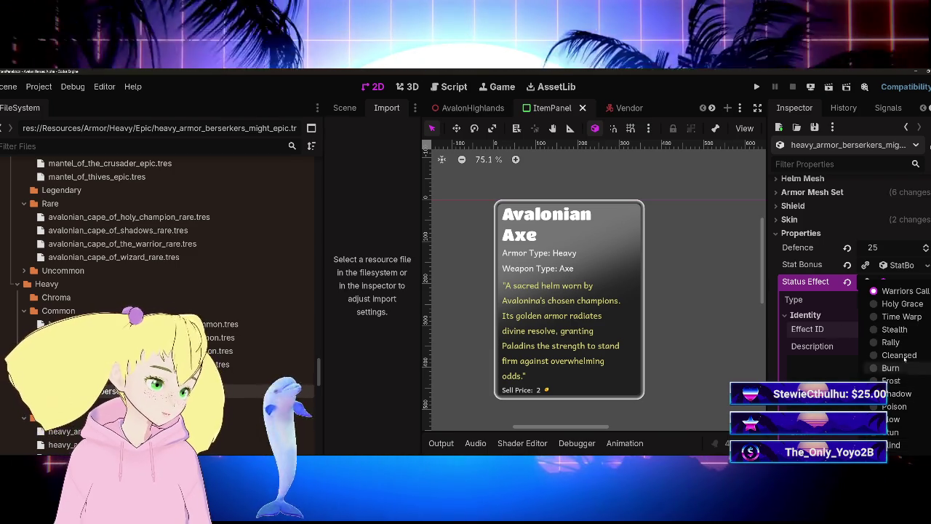
Clear the armor's Status Effect resource so it is empty
click(822, 325)
click(923, 281)
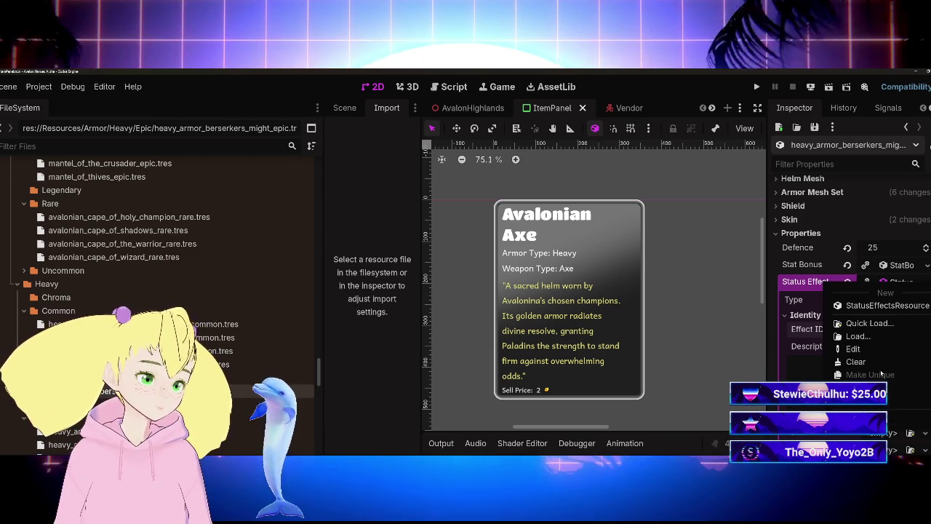
click(855, 362)
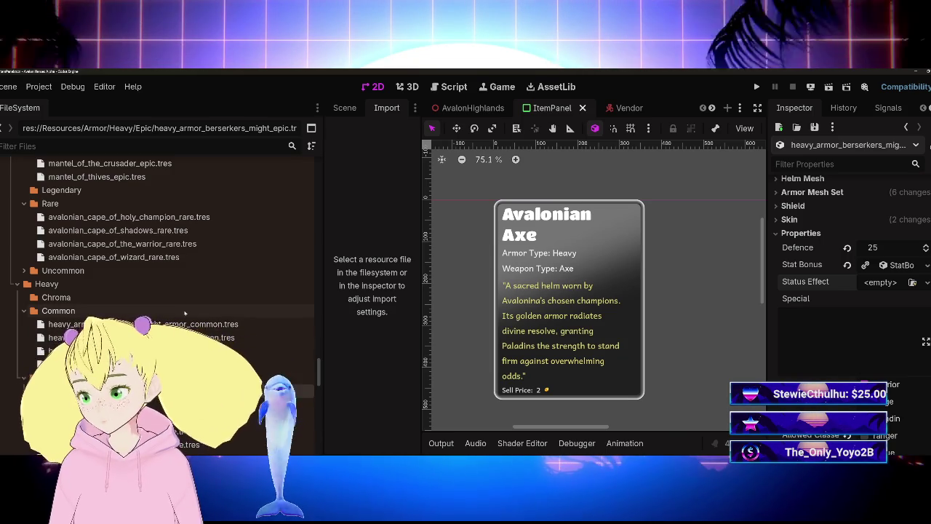
Review Berserker's Might's market and drop settings, with Drop Weight 5, and save the scene
scroll(215, 331, down, 5)
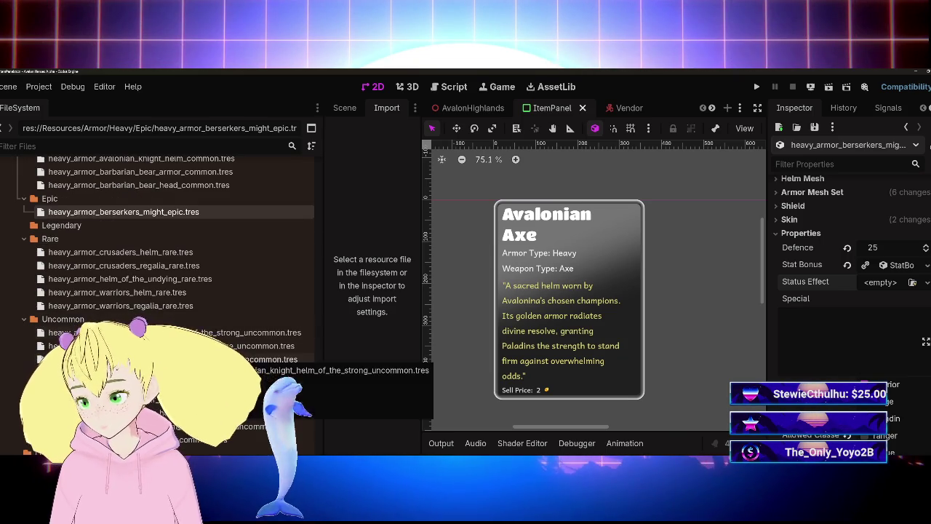
scroll(187, 228, down, 2)
scroll(189, 269, up, 8)
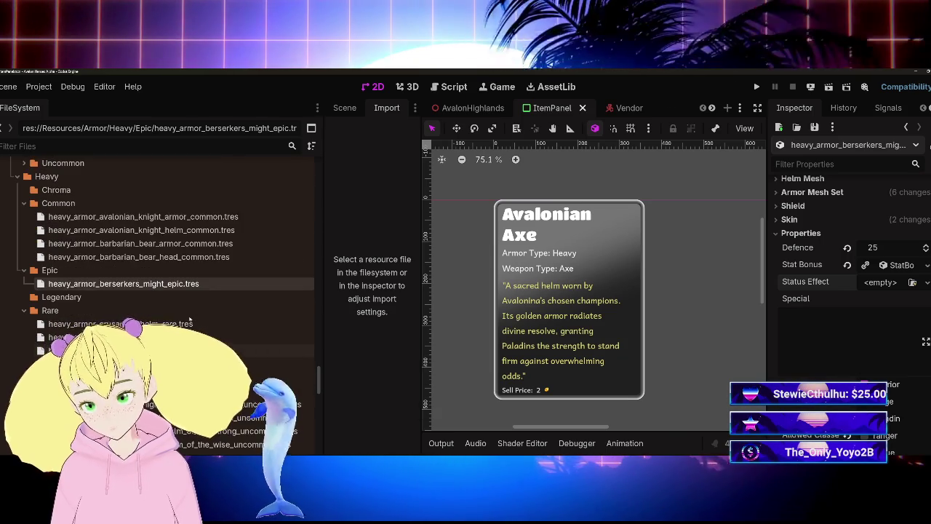
scroll(191, 316, down, 5)
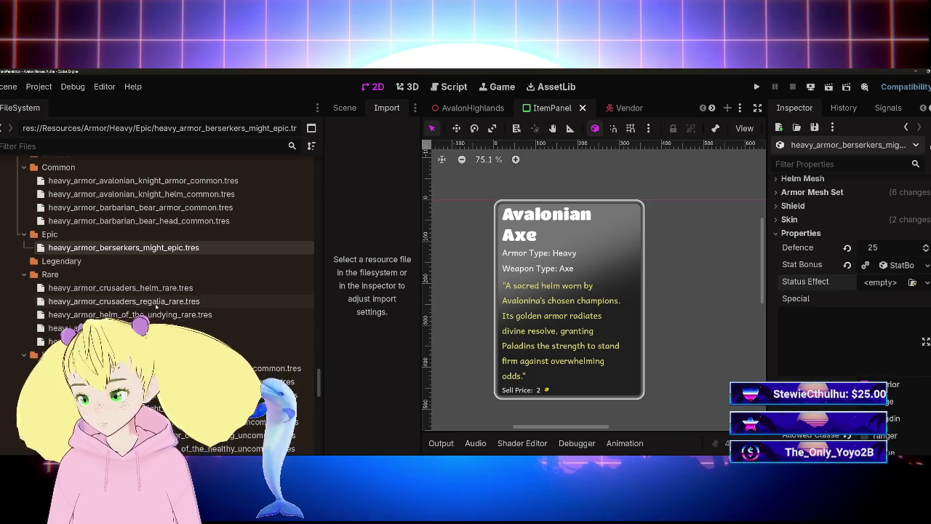
scroll(161, 300, down, 5)
scroll(161, 300, up, 4)
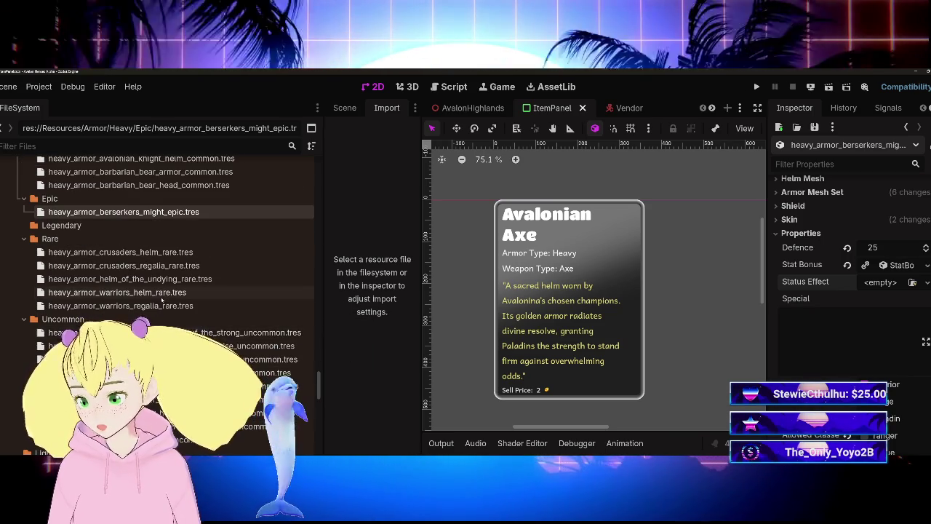
scroll(161, 299, down, 2)
scroll(187, 255, up, 3)
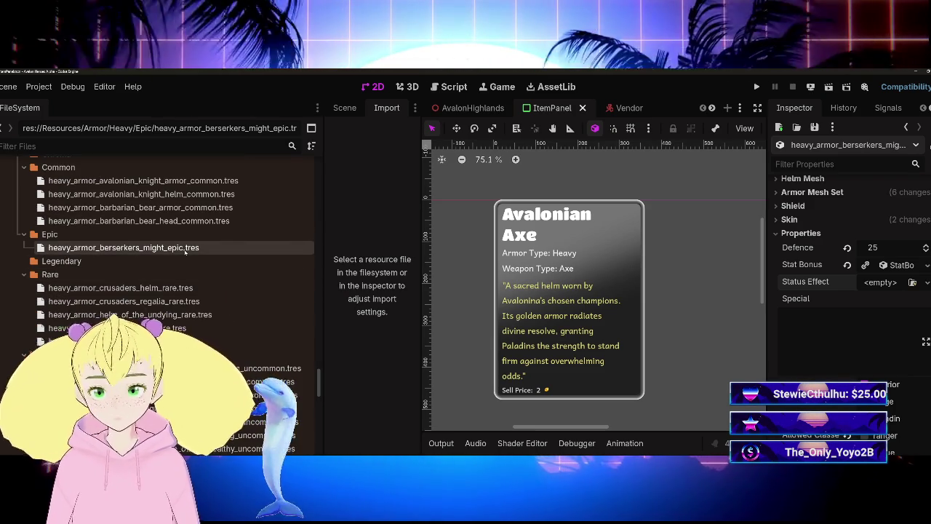
scroll(781, 358, down, 8)
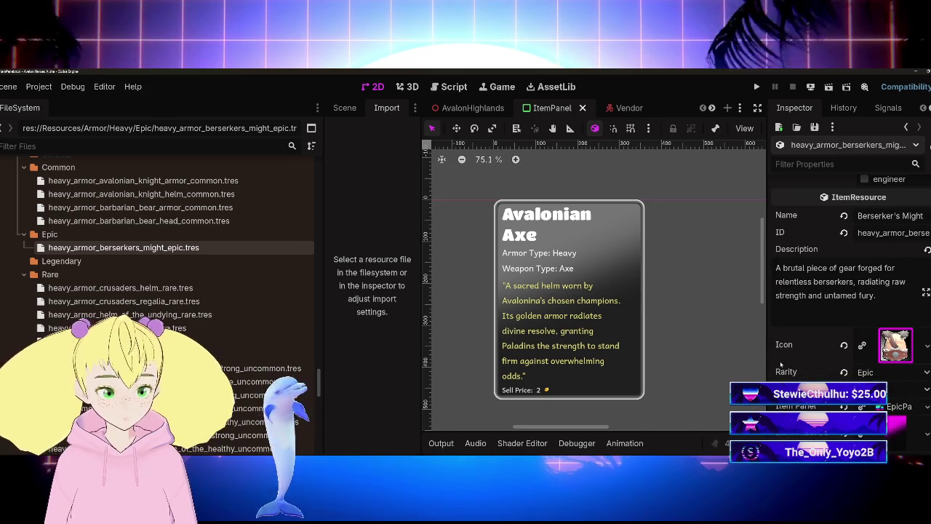
scroll(865, 305, down, 3)
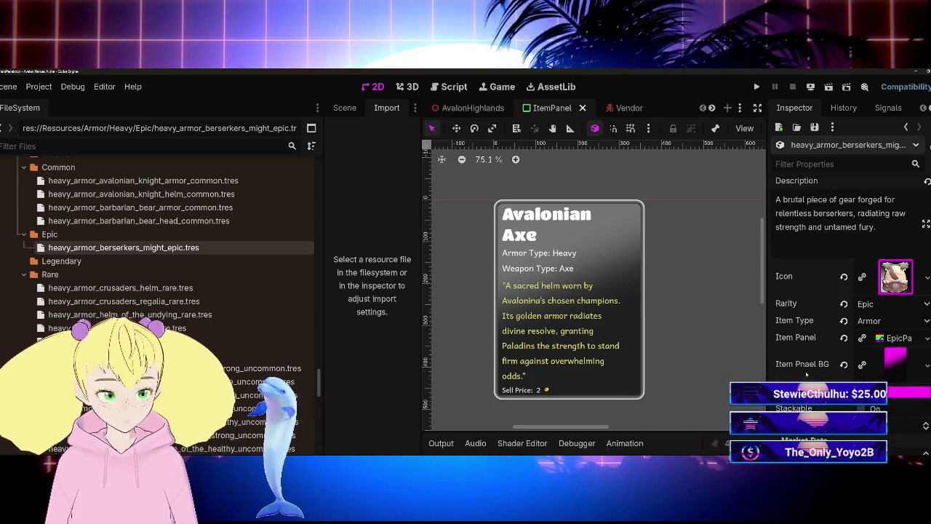
scroll(863, 370, down, 3)
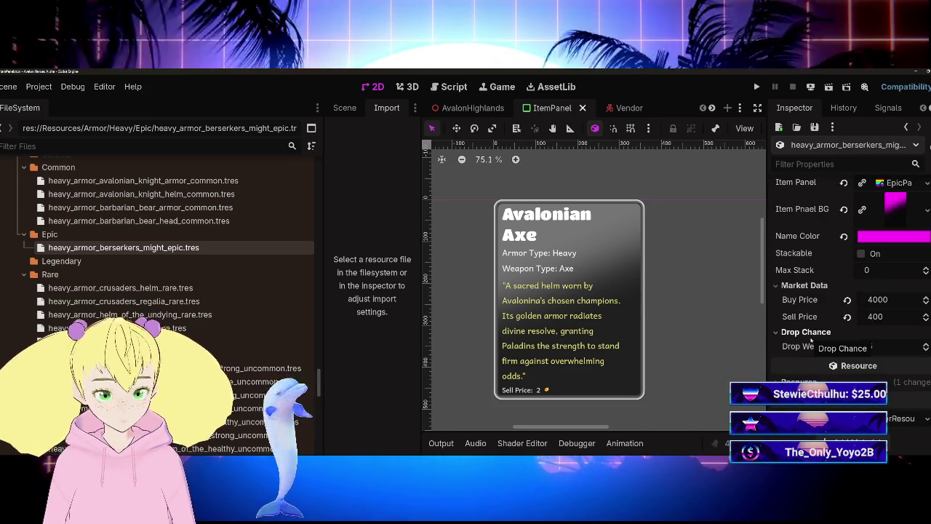
key(ctrl+s)
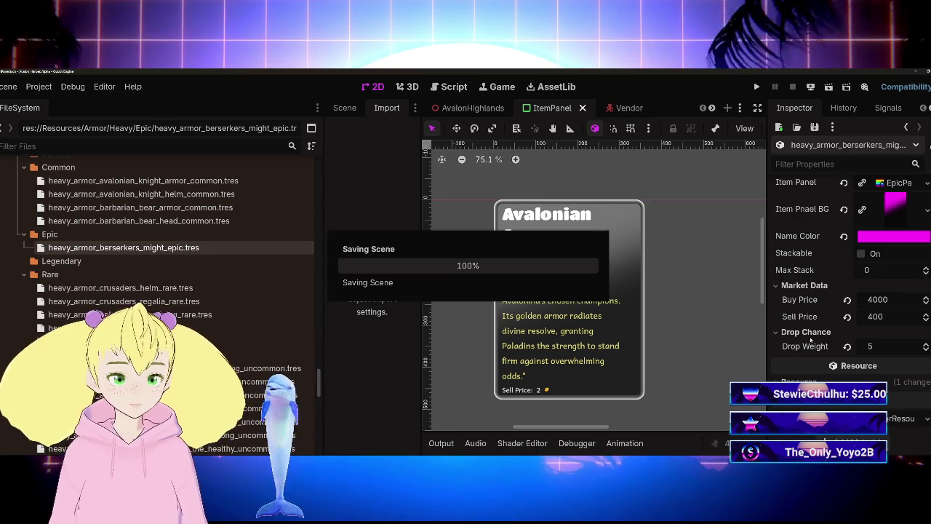
Check the Armor Mesh Set group and collapse it again
scroll(806, 343, up, 5)
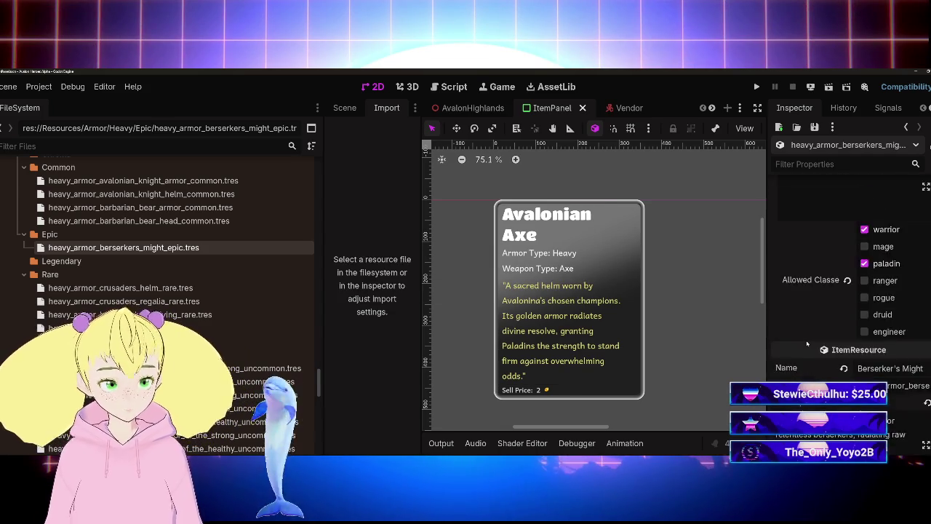
scroll(806, 342, up, 3)
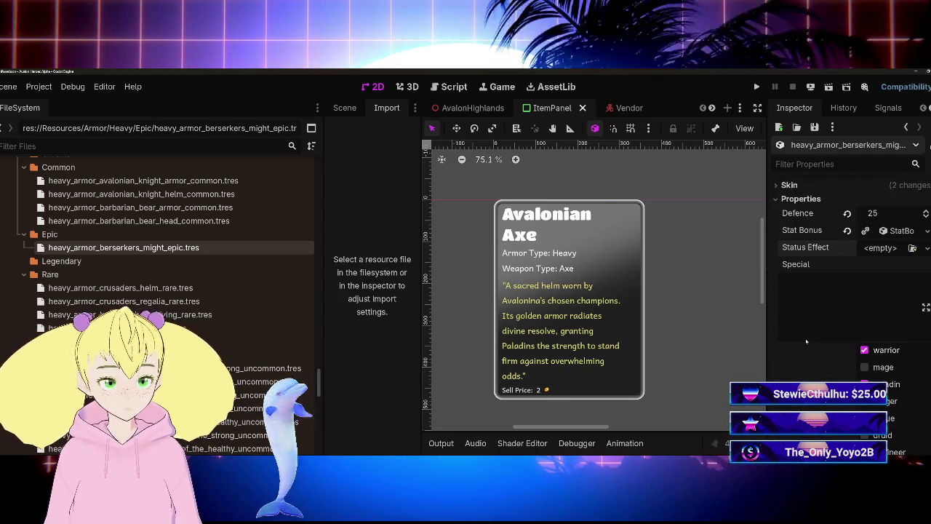
scroll(806, 342, up, 8)
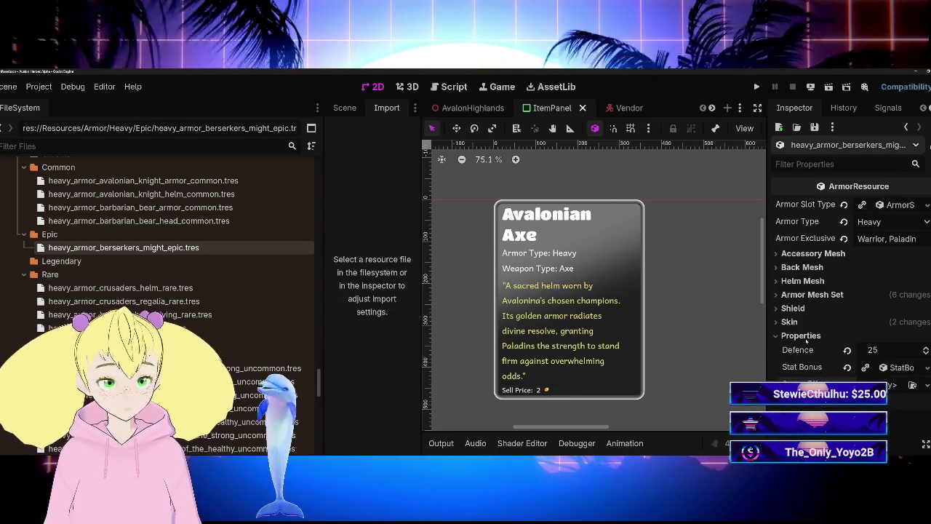
click(804, 294)
click(804, 295)
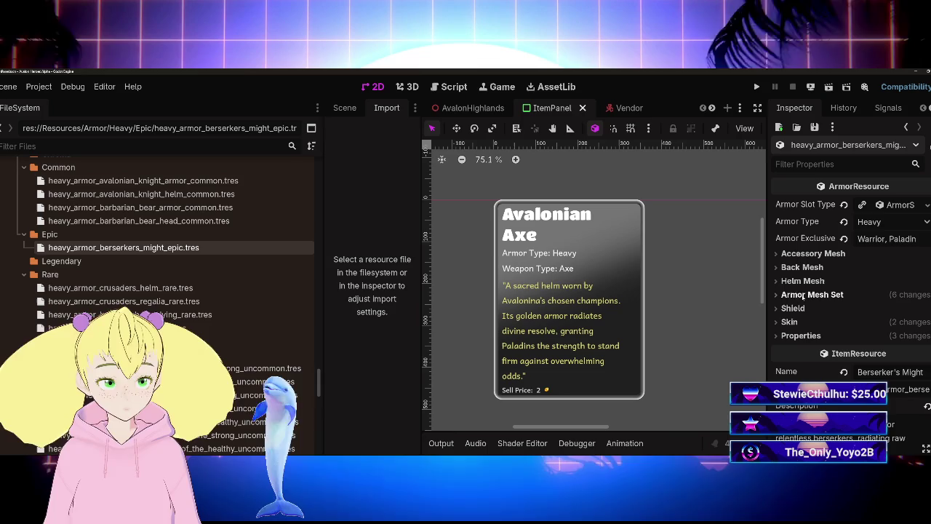
Save the scene and select heavy_armor_barbarian_bear_head_common.tres in the FileSystem dock
key(Up)
key(Up)
click(104, 247)
key(ctrl+s)
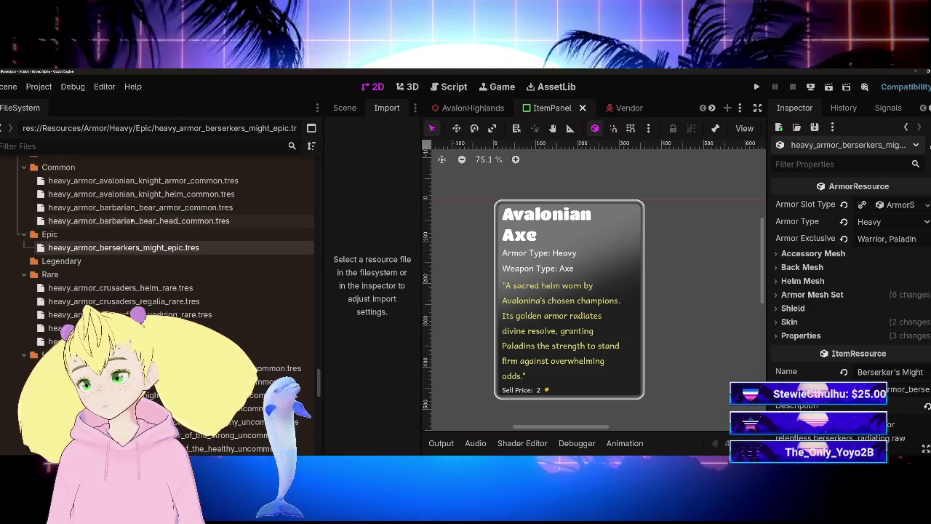
click(157, 220)
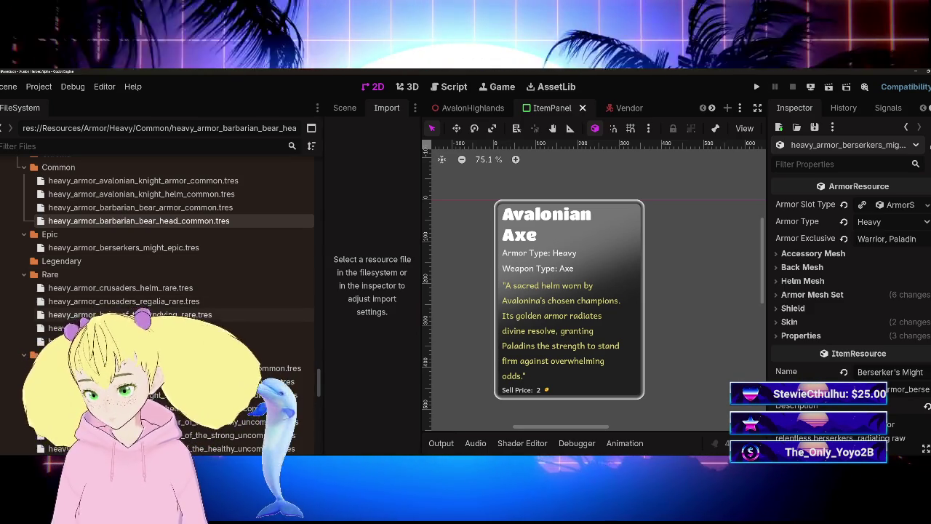
click(146, 314)
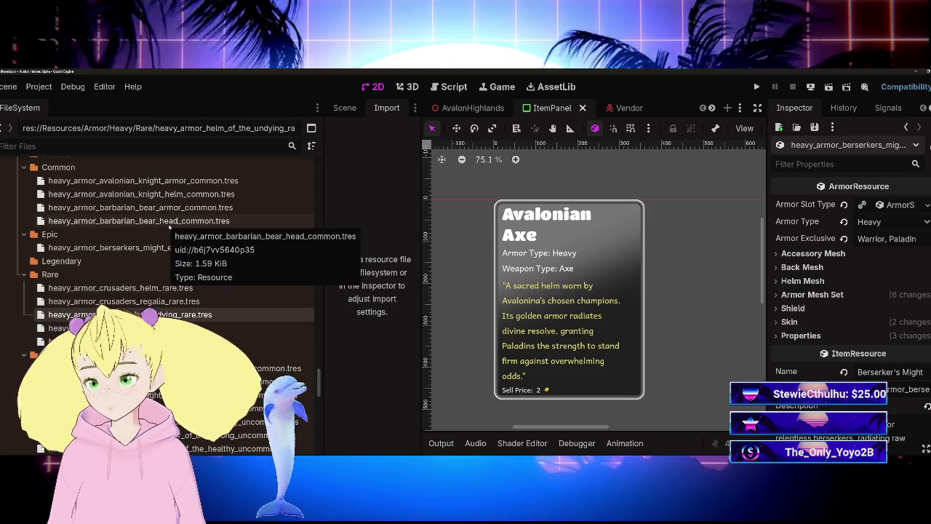
Duplicate heavy_armor_barbarian_bear_head_common.tres as heavy_armor_berserking_bear_epic.tres
click(170, 225)
key(ctrl+d)
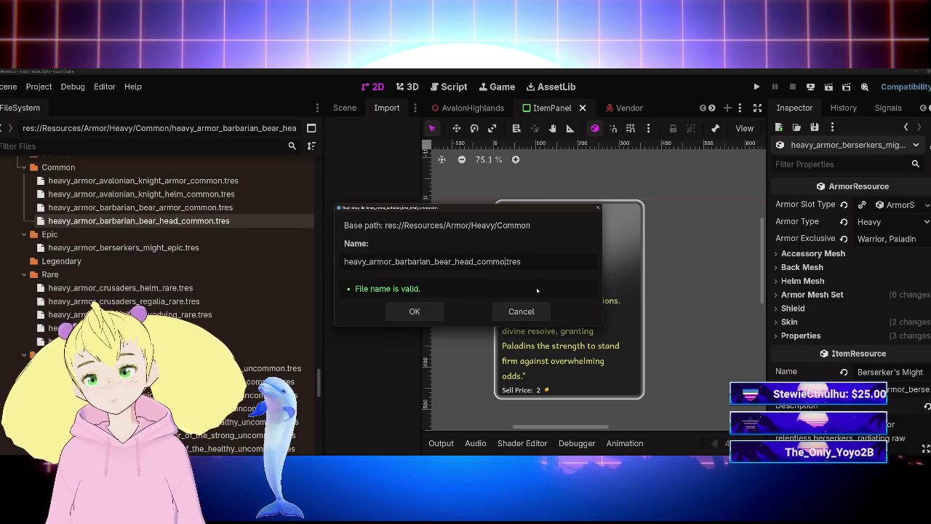
key(BackSpace)
key(BackSpace)
key(BackSpace)
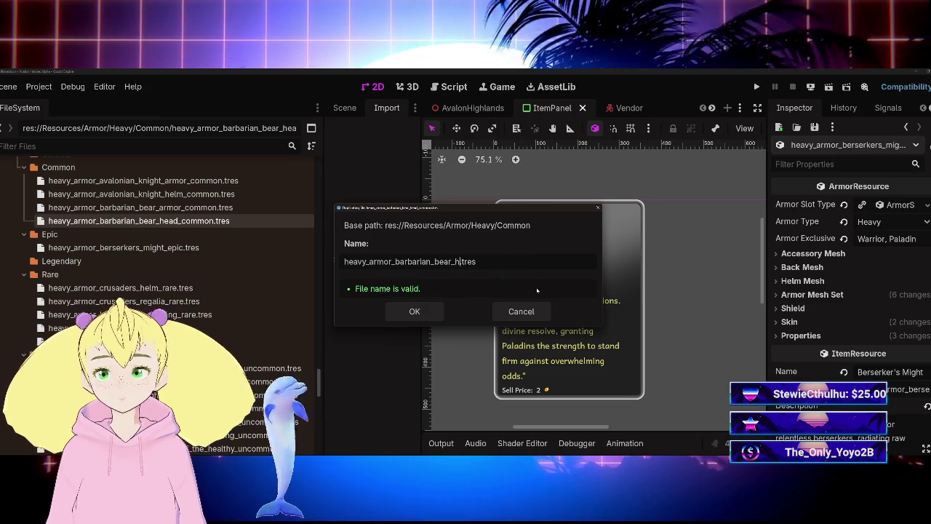
key(BackSpace)
key(BackSpace)
key(BackSpace)
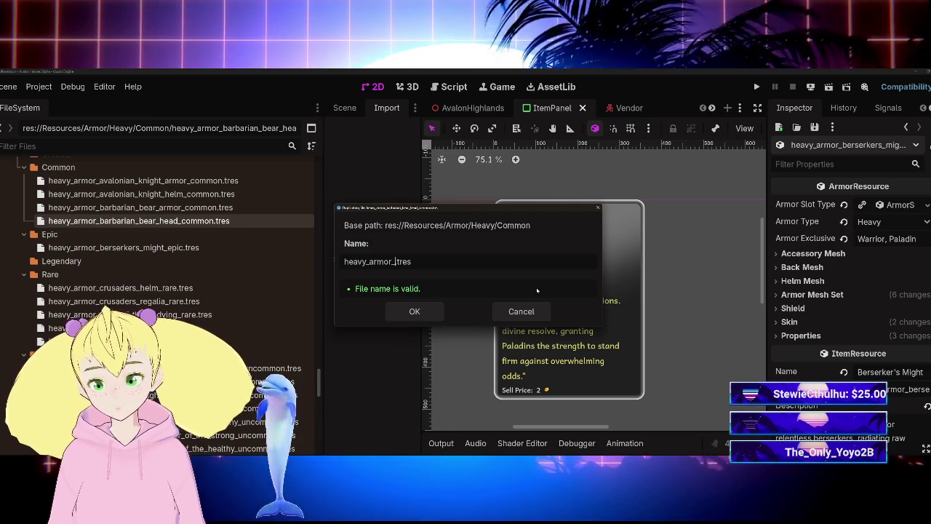
text(ber)
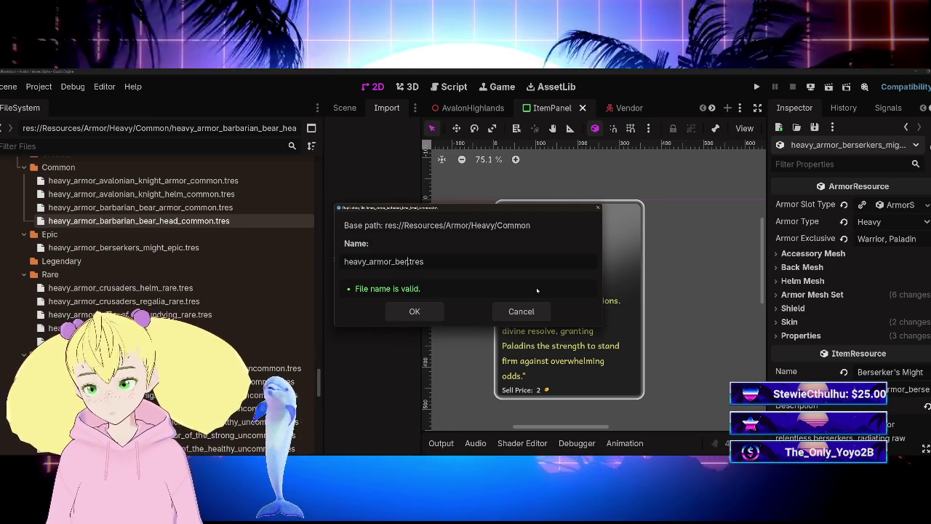
text(serking_)
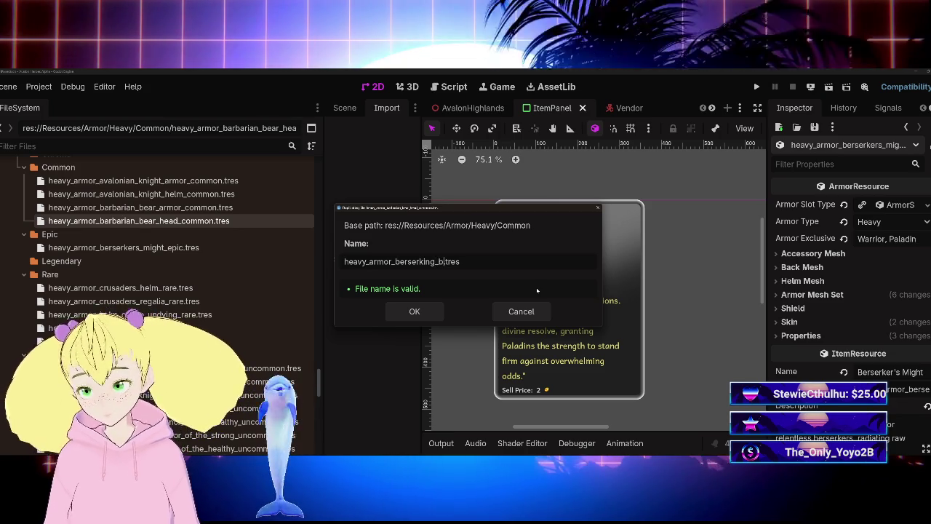
text(bear_epic)
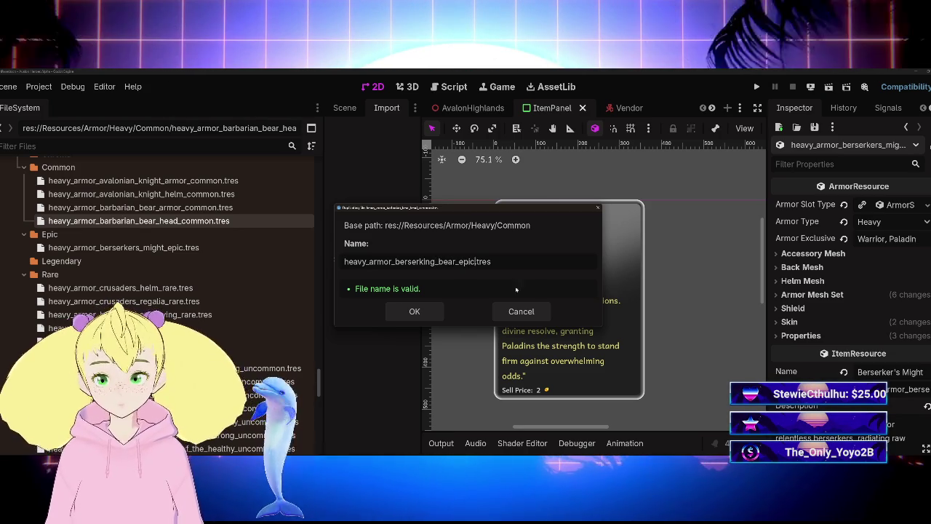
click(414, 312)
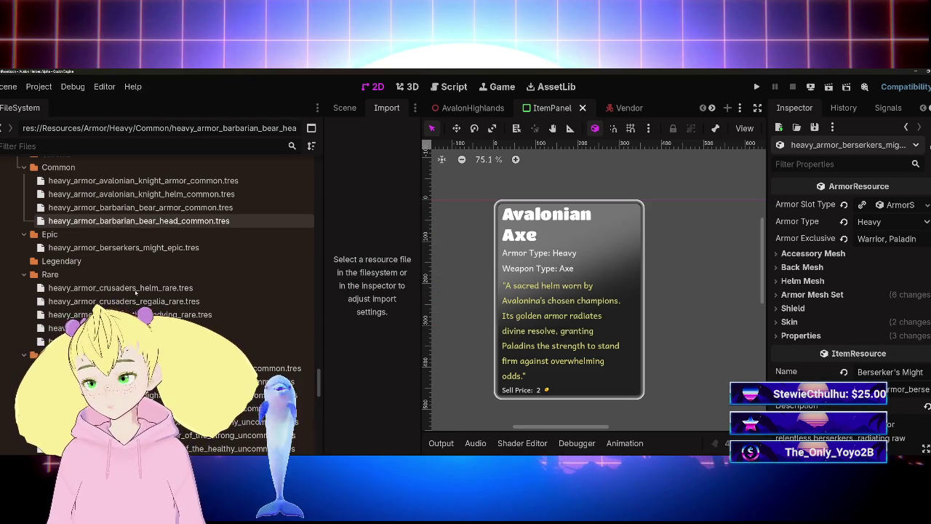
Move heavy_armor_berserking_bear_epic.tres into the Epic folder and select it
drag(153, 236, 51, 248)
click(414, 279)
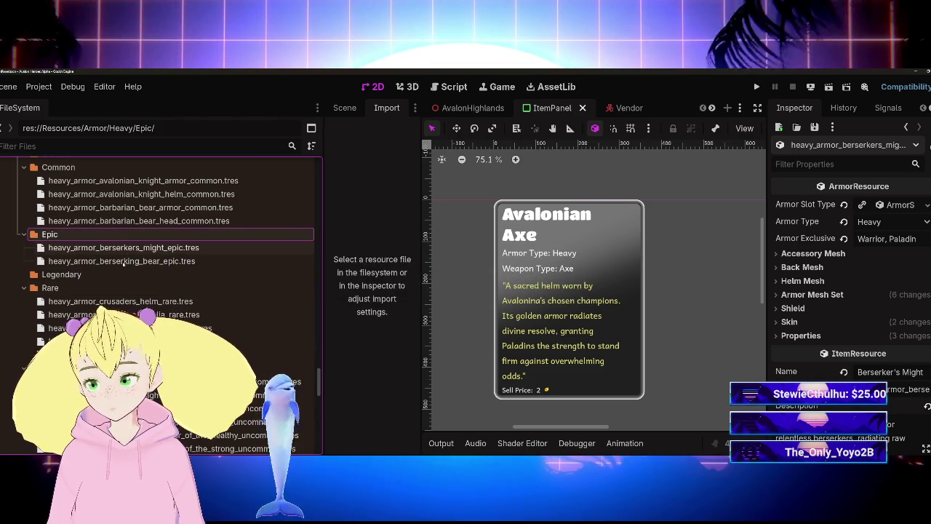
click(143, 262)
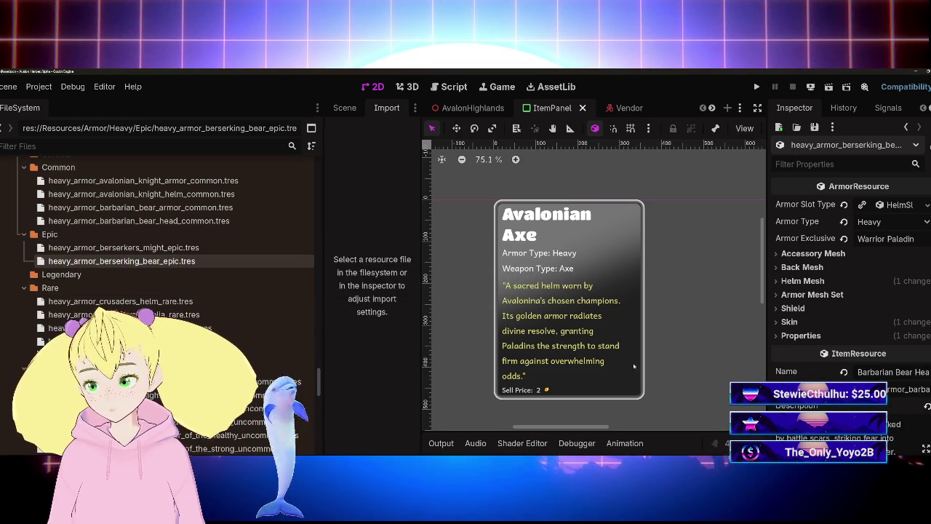
Change the item's Name to Berserking Bear
scroll(846, 353, down, 1)
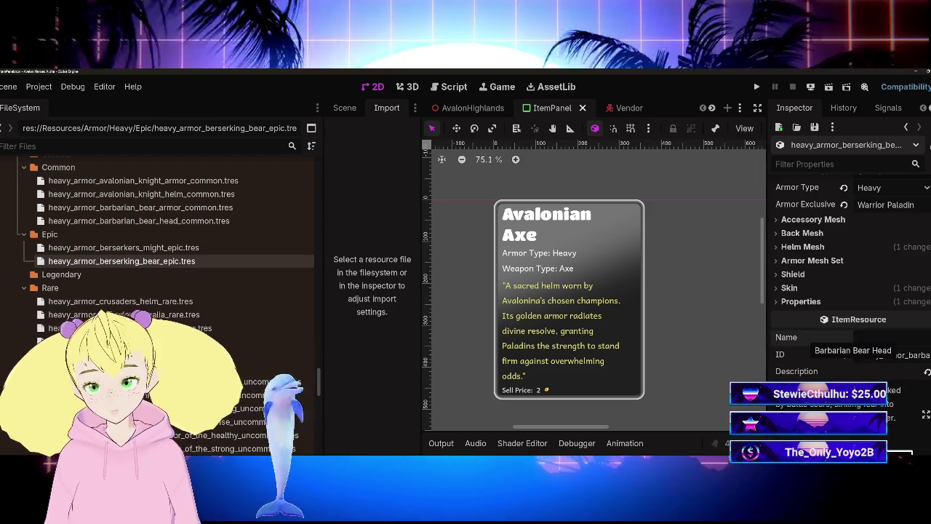
key(ctrl+a)
text(Berserking)
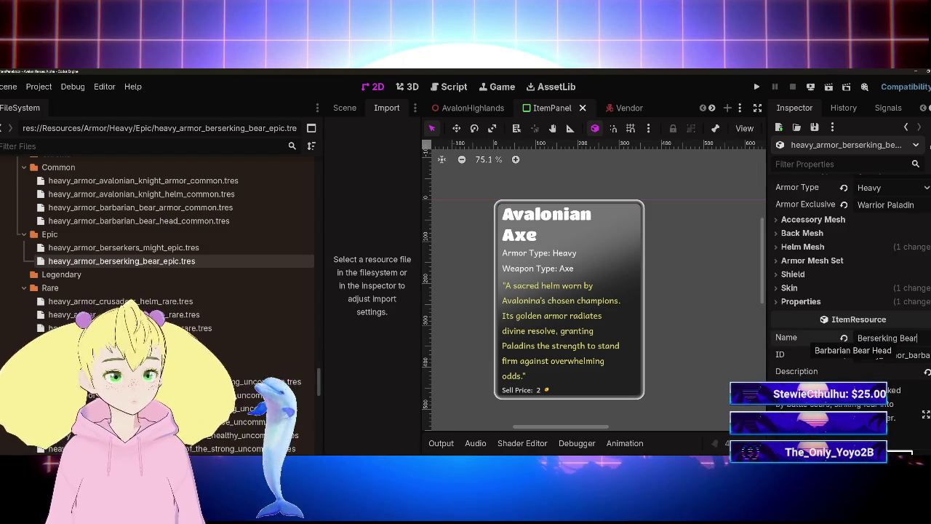
scroll(817, 343, down, 2)
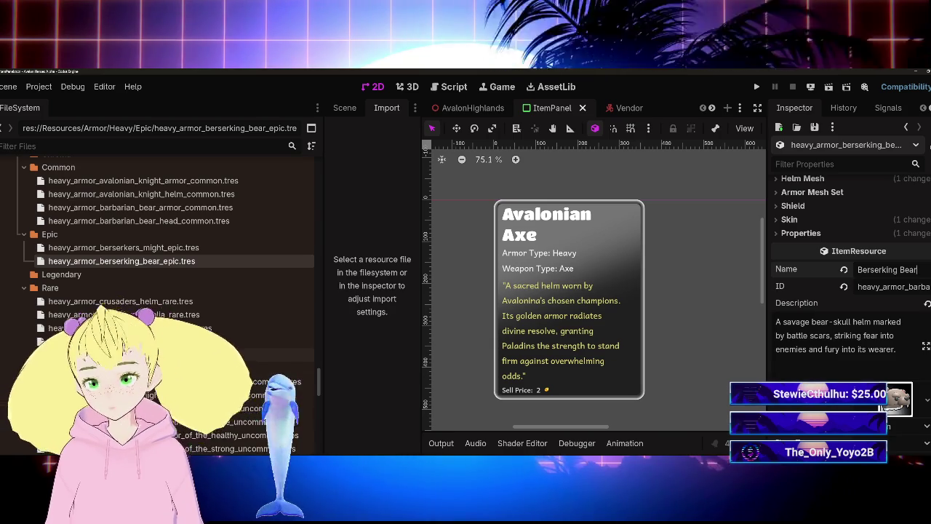
scroll(168, 291, down, 10)
scroll(167, 240, up, 5)
click(859, 287)
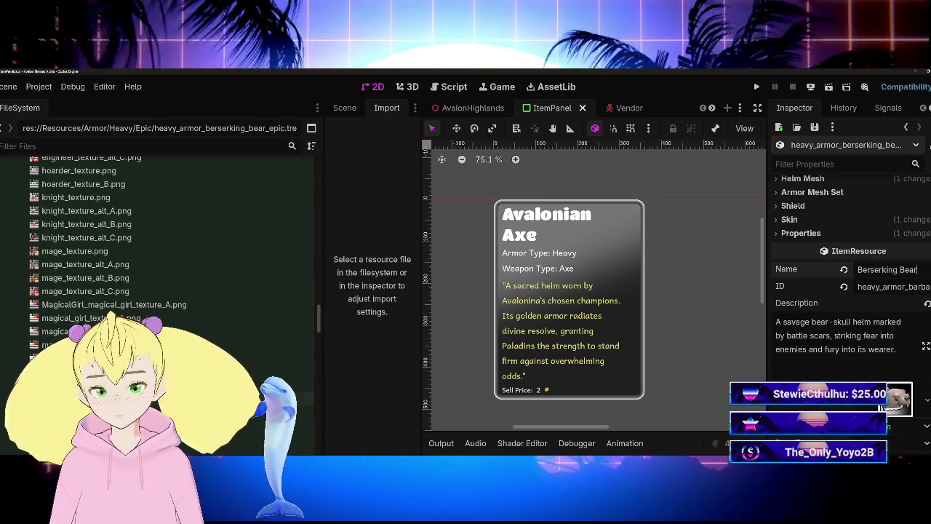
Replace the item's ID with heavy_armor_berserking_bear_epic
key(ctrl+a)
key(BackSpace)
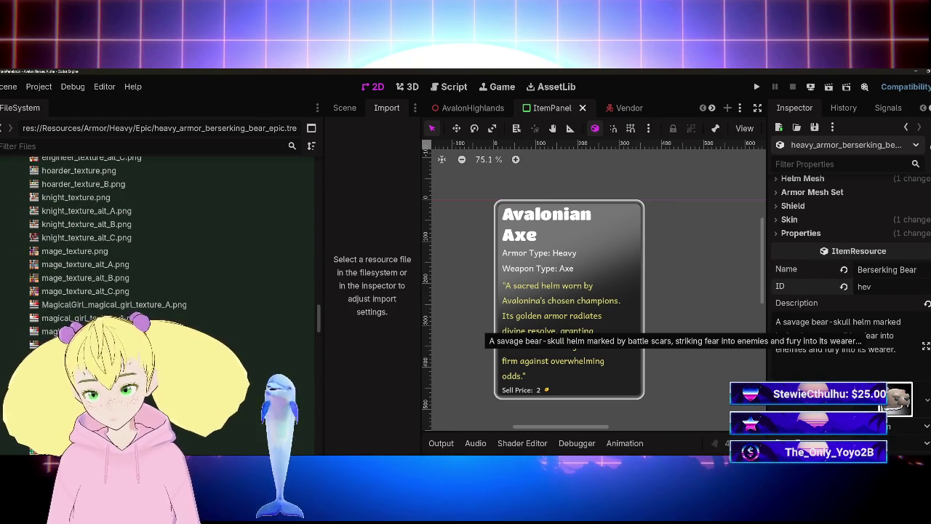
text(avy)
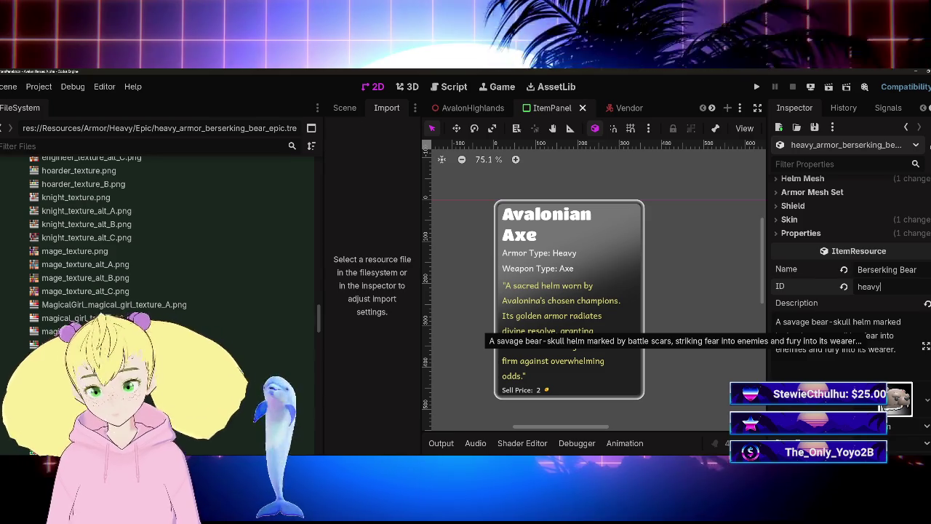
text(_armor)
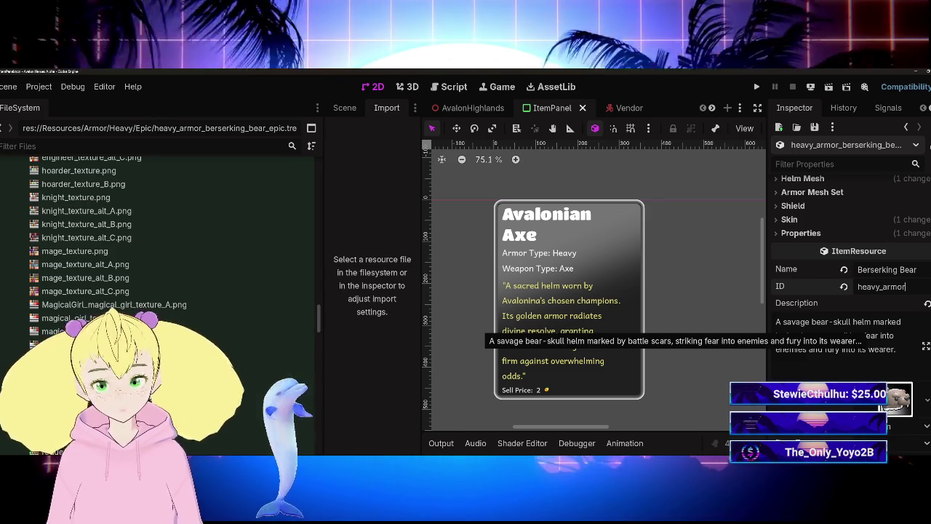
text(berserking)
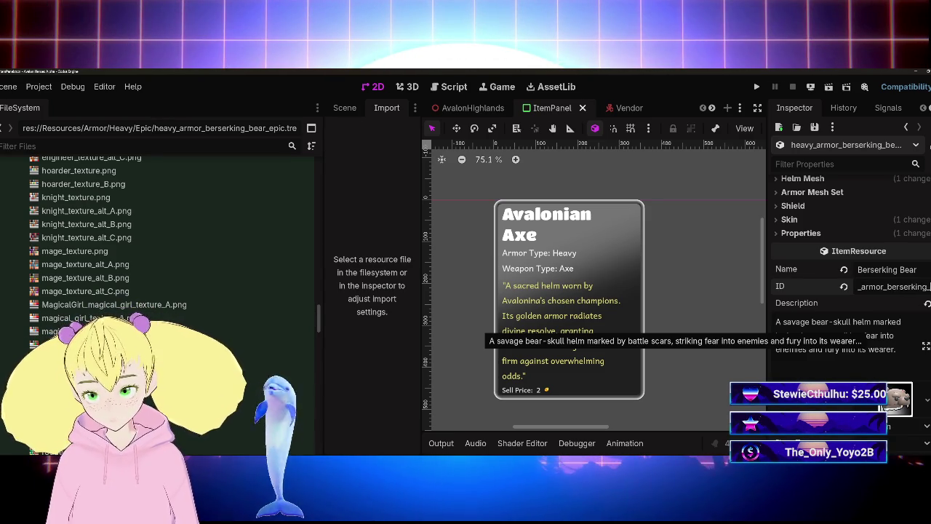
text(_epic)
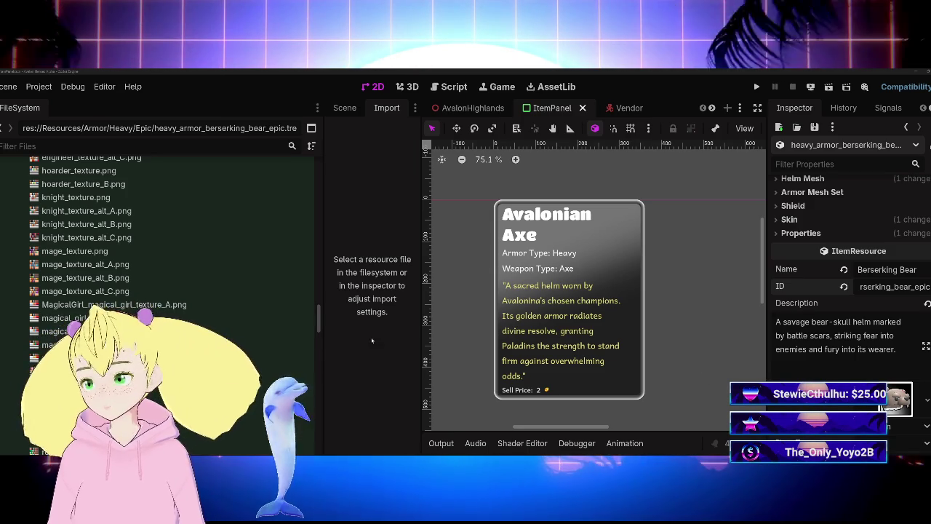
scroll(160, 291, up, 6)
Replace Berserking Bear's description with the pasted raging-bear helm text and save the scene
scroll(160, 291, down, 6)
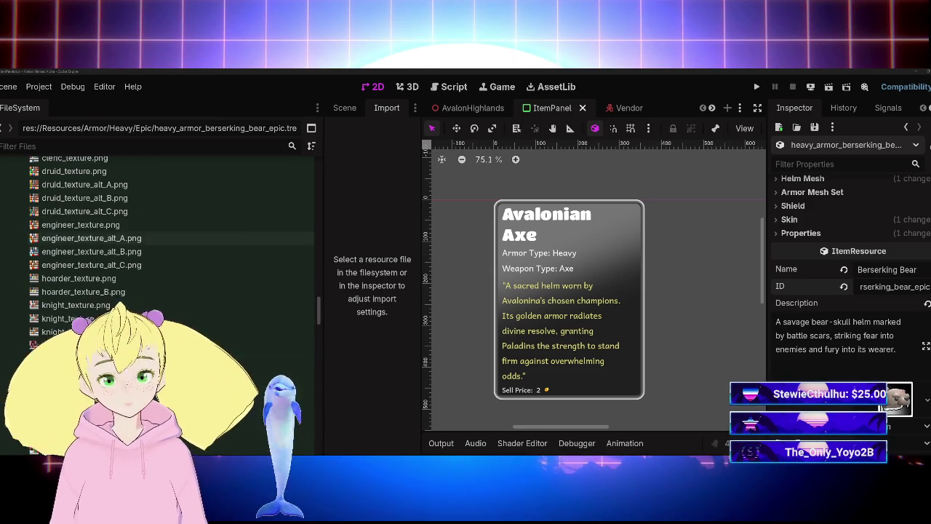
key(ctrl+a)
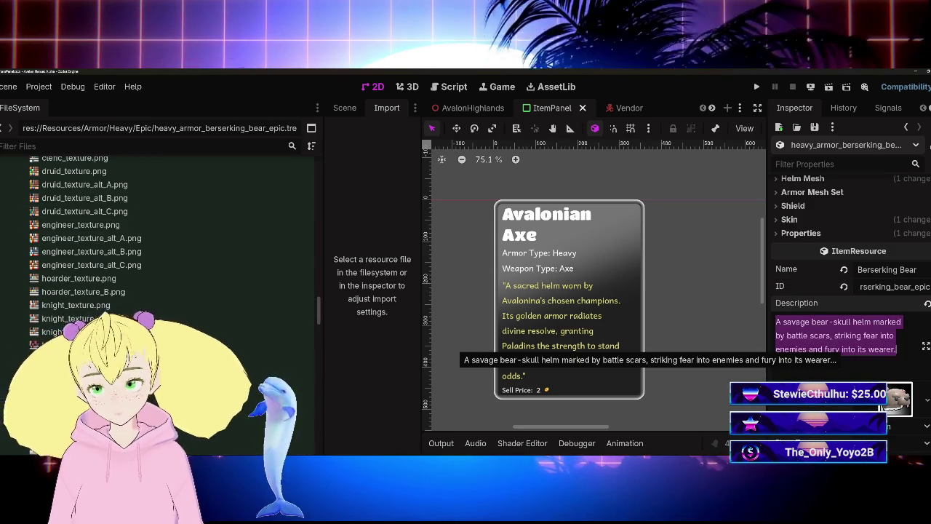
text(A savage helm inspired by the ferocity of a raging bear, granting its wearer unstoppable presence in combat.)
key(ctrl+s)
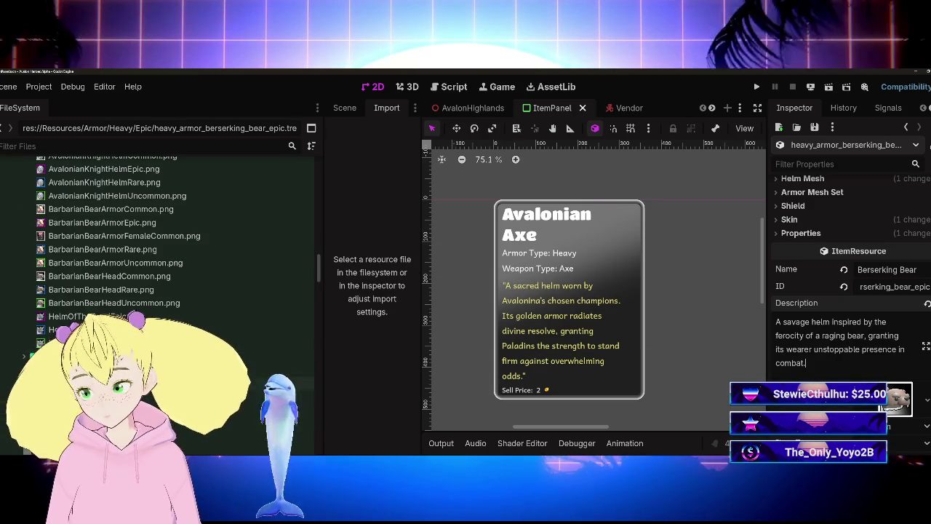
scroll(160, 291, up, 4)
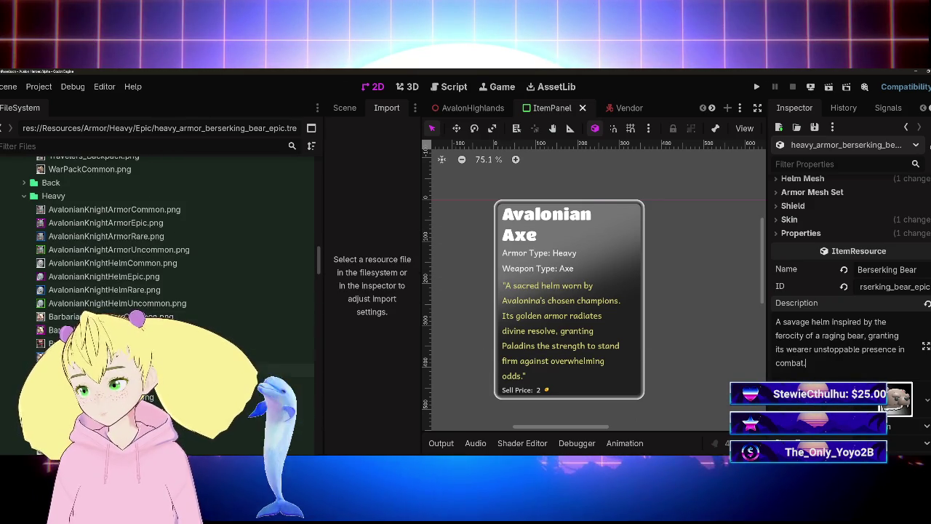
scroll(160, 254, down, 1)
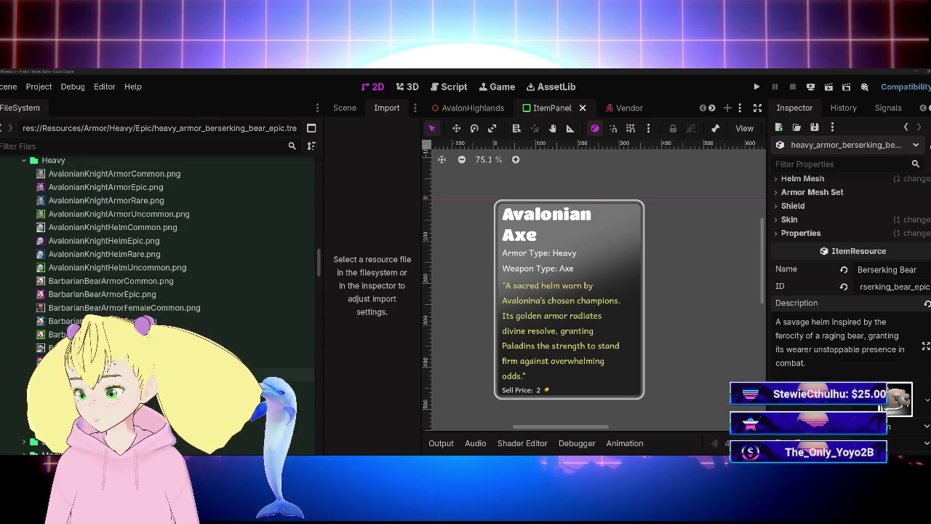
Turn on Mipmaps > Generate for BarbarianBearHeadEpic.png and reimport the icon
click(87, 361)
click(389, 248)
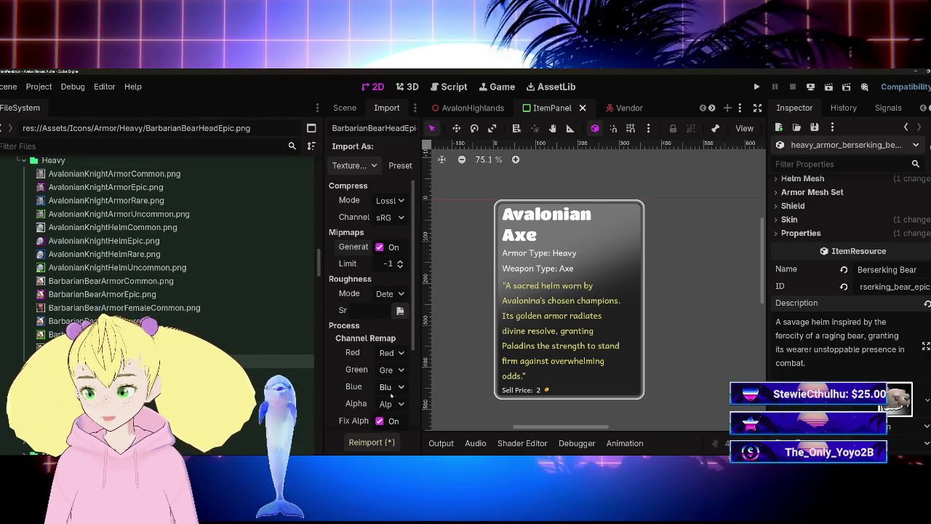
click(372, 442)
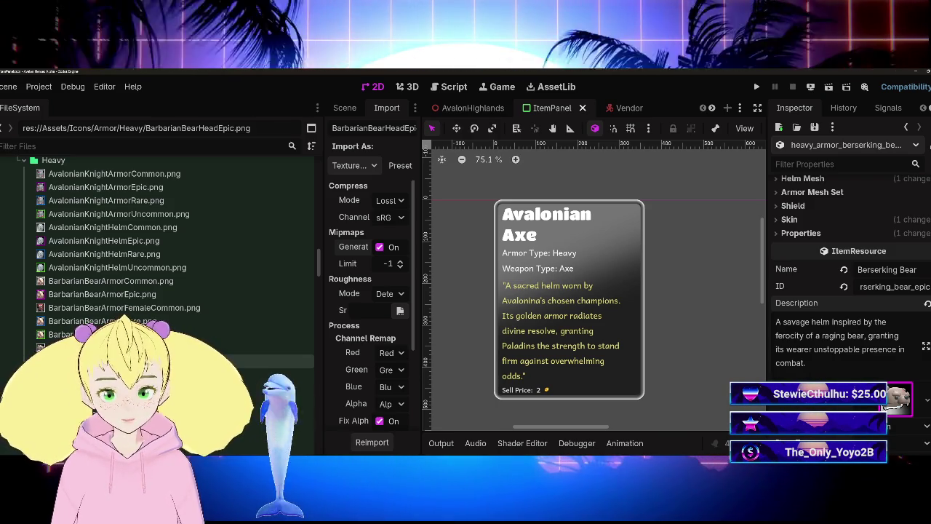
scroll(847, 411, up, 3)
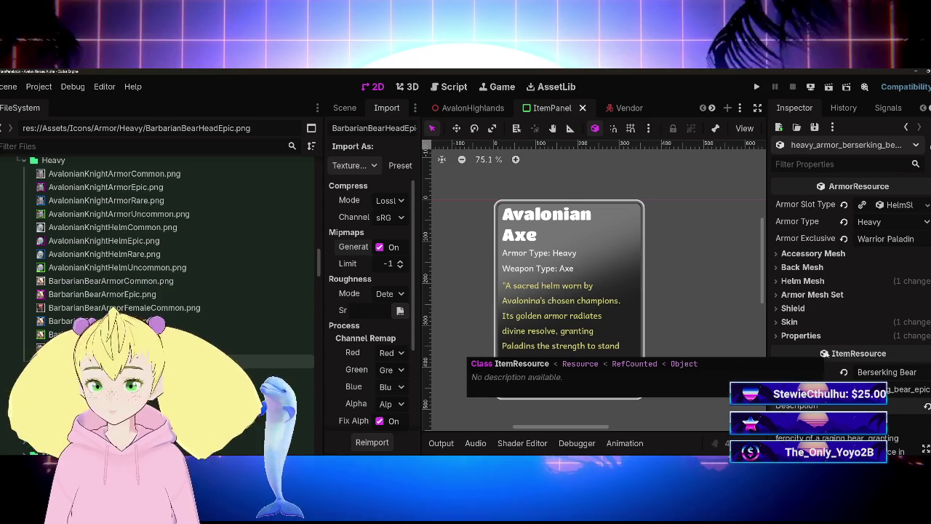
Make the Berserking Bear's Helm Mesh resource unique, confirming with OK
click(827, 281)
click(848, 321)
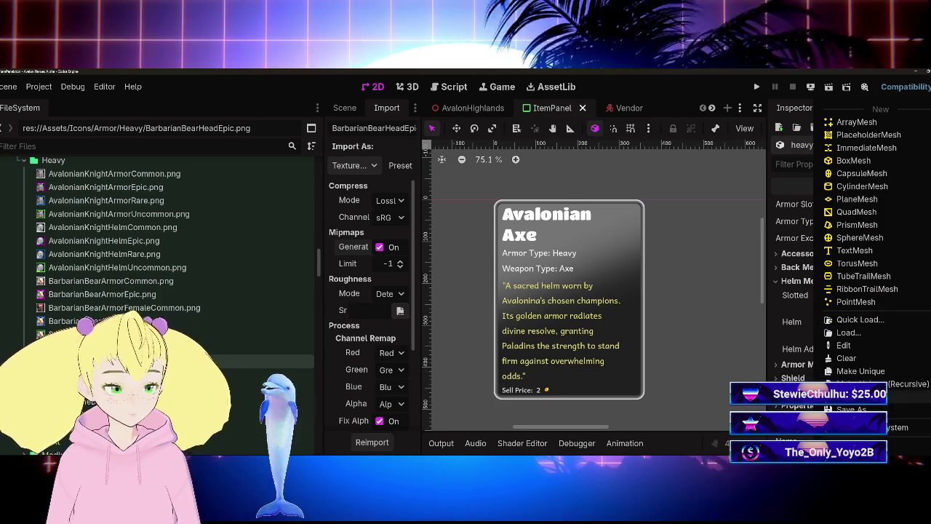
click(870, 384)
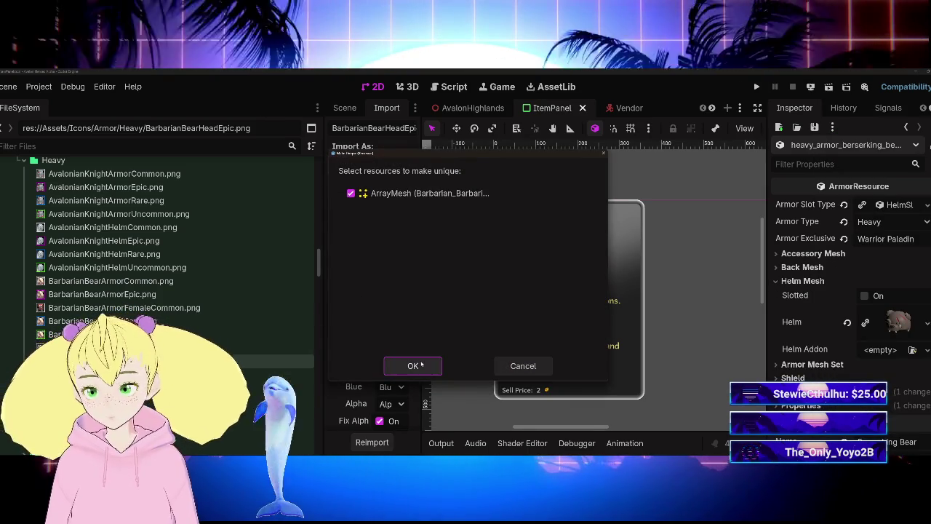
click(412, 366)
Make the helm mesh's surface material unique, confirming with OK
click(890, 325)
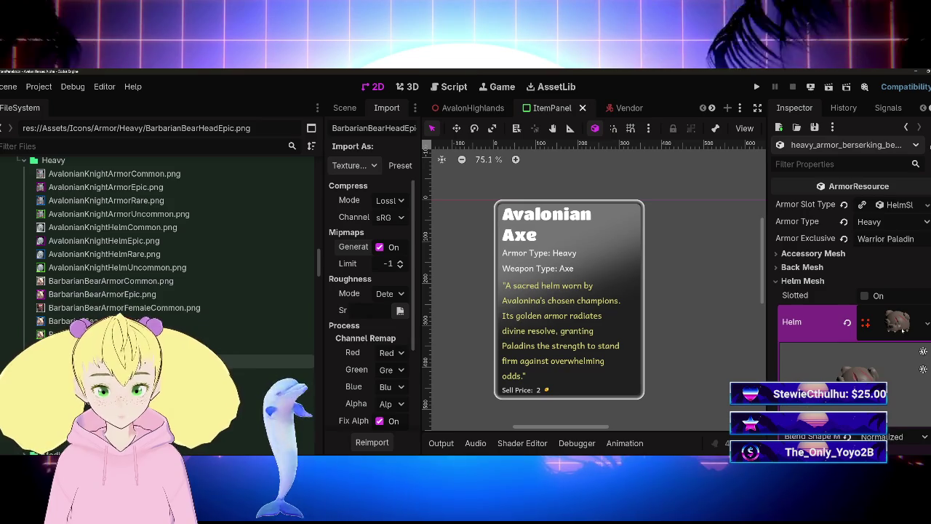
click(924, 423)
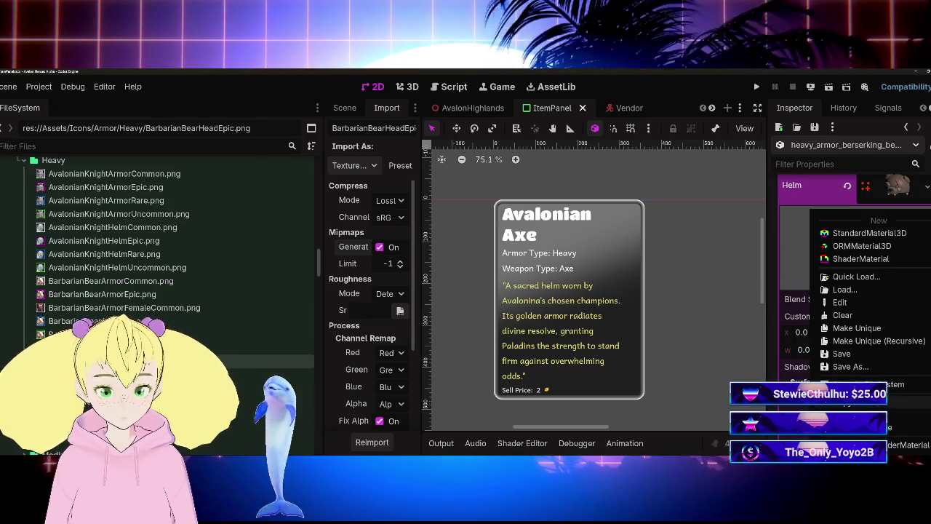
click(879, 340)
click(411, 365)
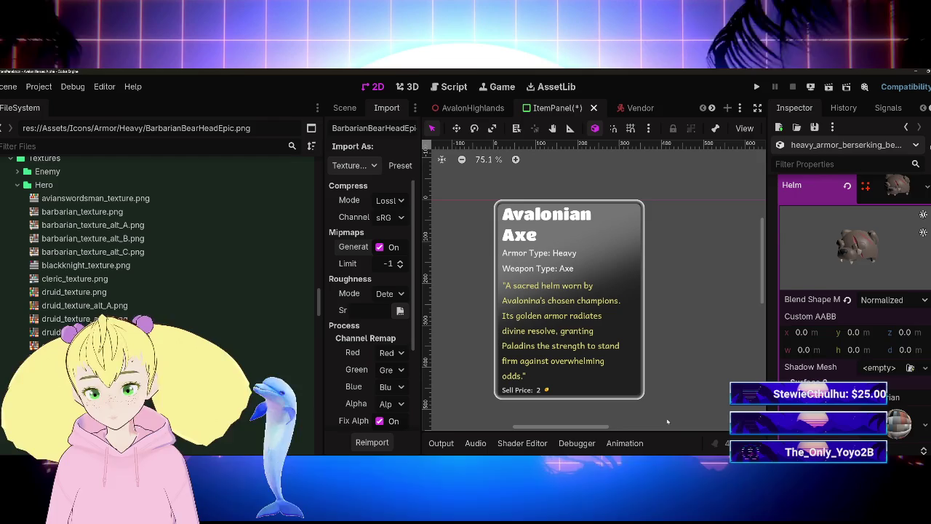
Expand the surface material's Albedo settings and apply knight_texture_alt_C.png as its texture
scroll(851, 291, down, 3)
click(897, 320)
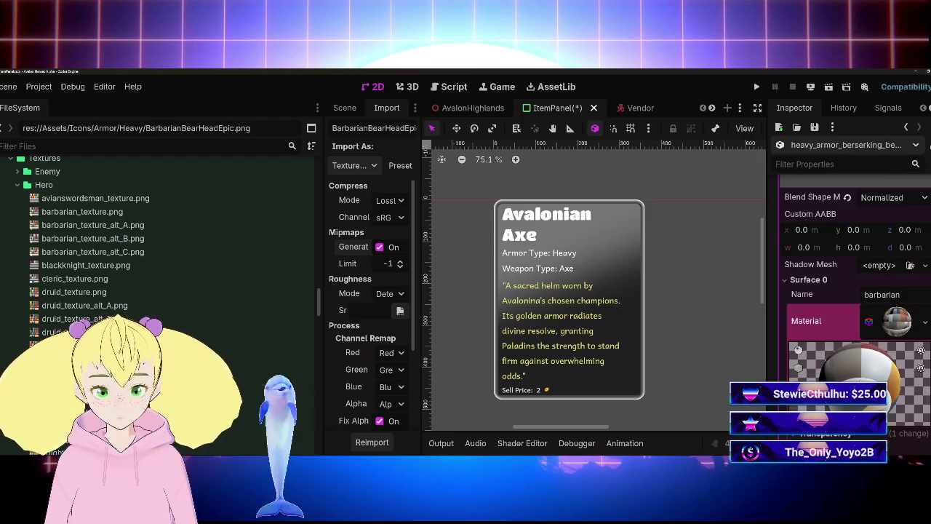
scroll(851, 306, down, 5)
click(812, 304)
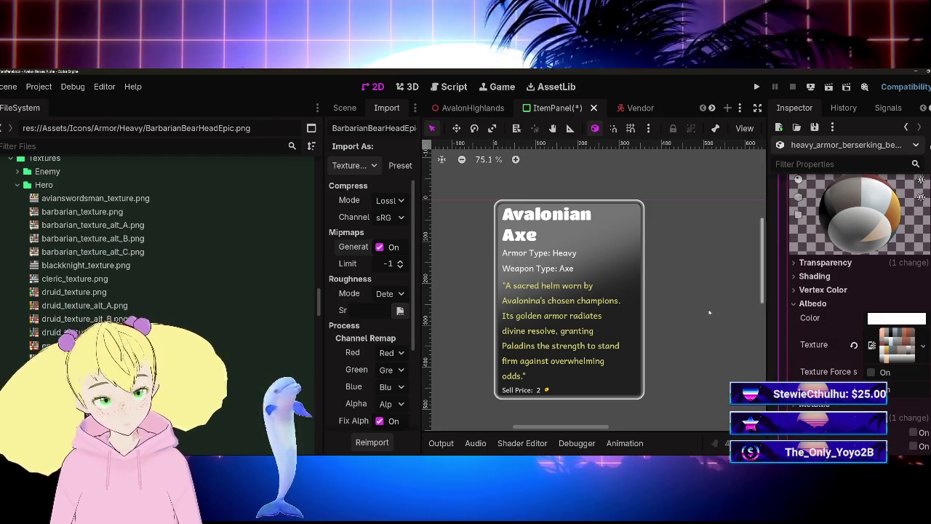
scroll(114, 306, down, 3)
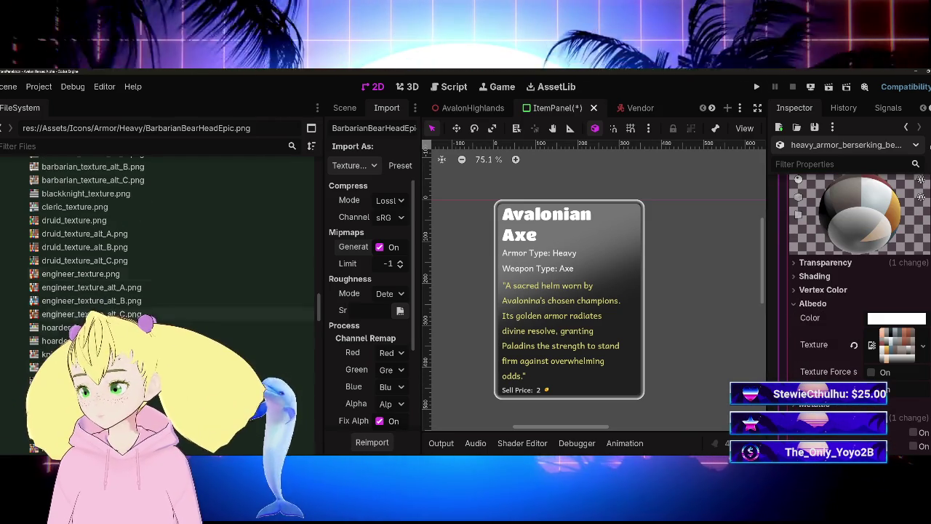
drag(146, 393, 413, 412)
scroll(827, 350, up, 5)
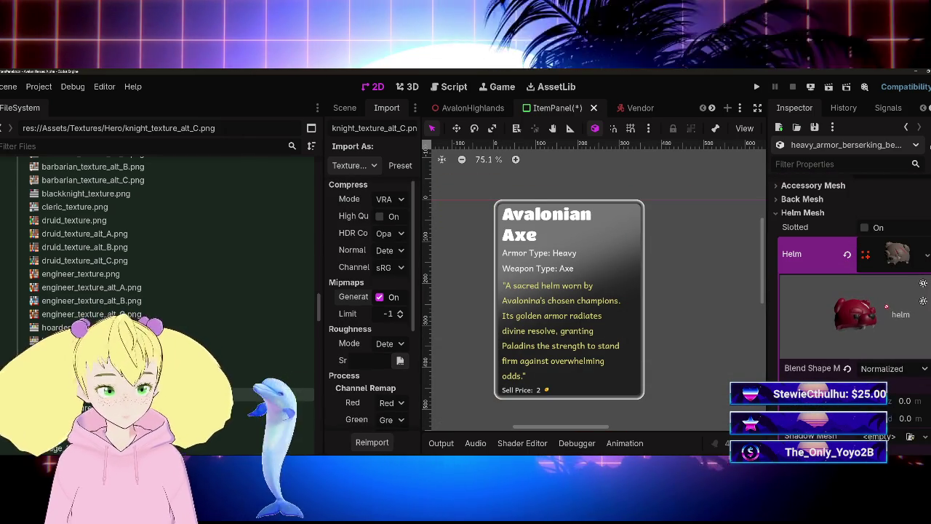
mouse_move(888, 307)
mouse_down()
mouse_move(851, 325)
mouse_move(879, 326)
mouse_move(858, 324)
mouse_up()
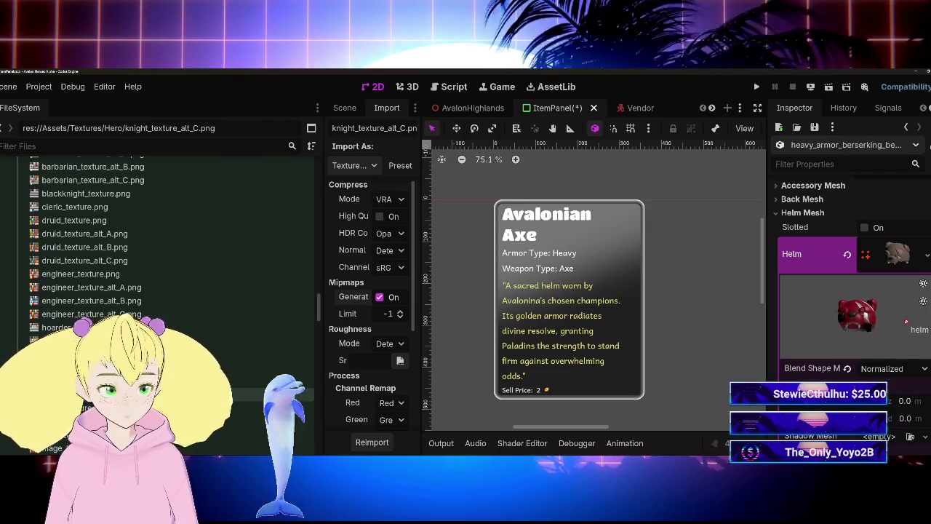
Try knight_texture_alt_B, knight_texture and the engineer textures as the helm's albedo
scroll(891, 322, down, 3)
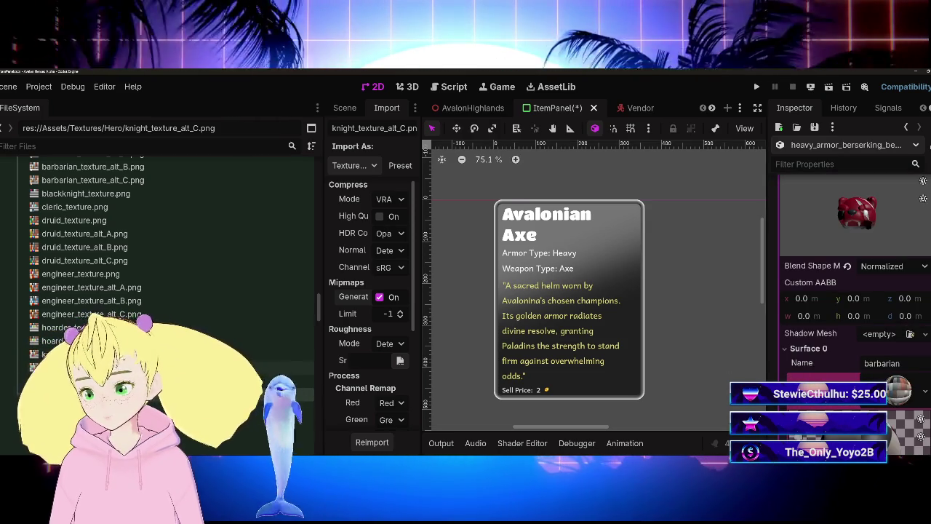
mouse_move(87, 379)
mouse_down()
mouse_move(640, 349)
mouse_move(899, 391)
mouse_up()
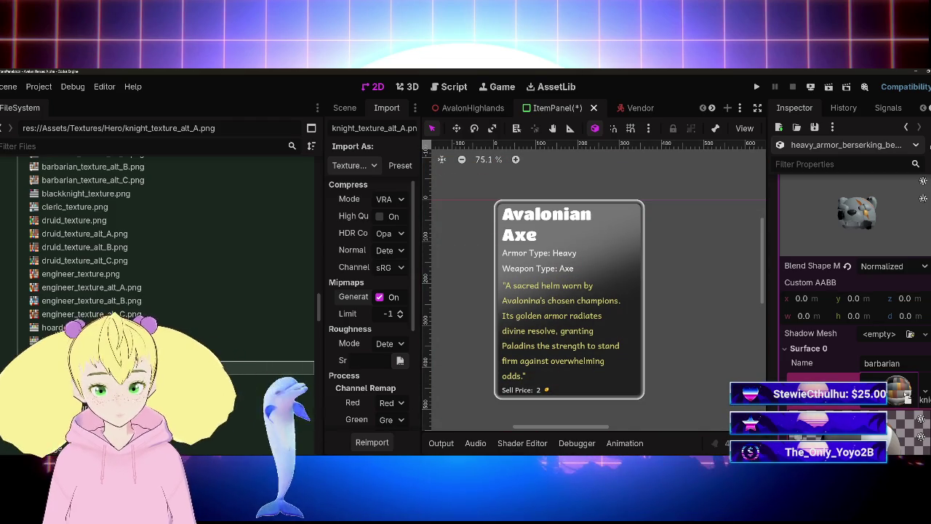
drag(80, 355, 900, 391)
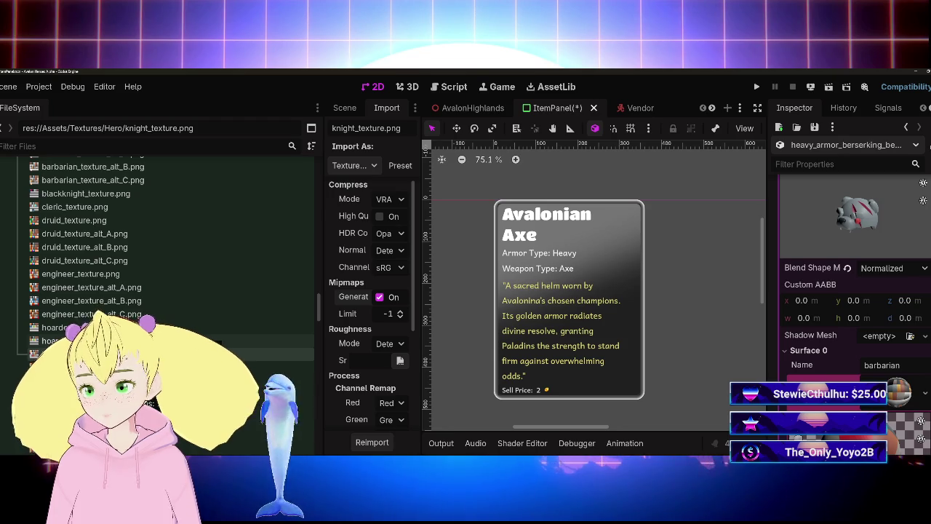
mouse_move(87, 317)
mouse_down()
mouse_move(502, 175)
mouse_move(646, 366)
mouse_up()
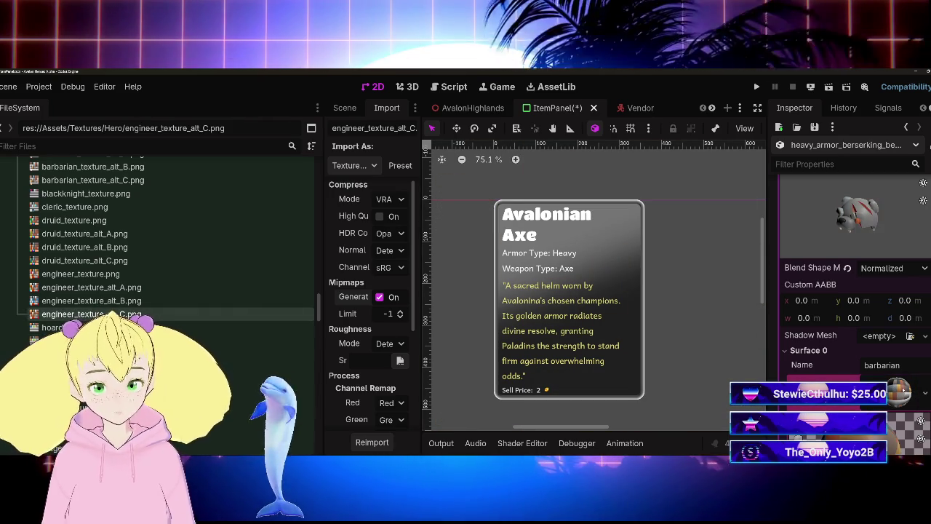
click(91, 300)
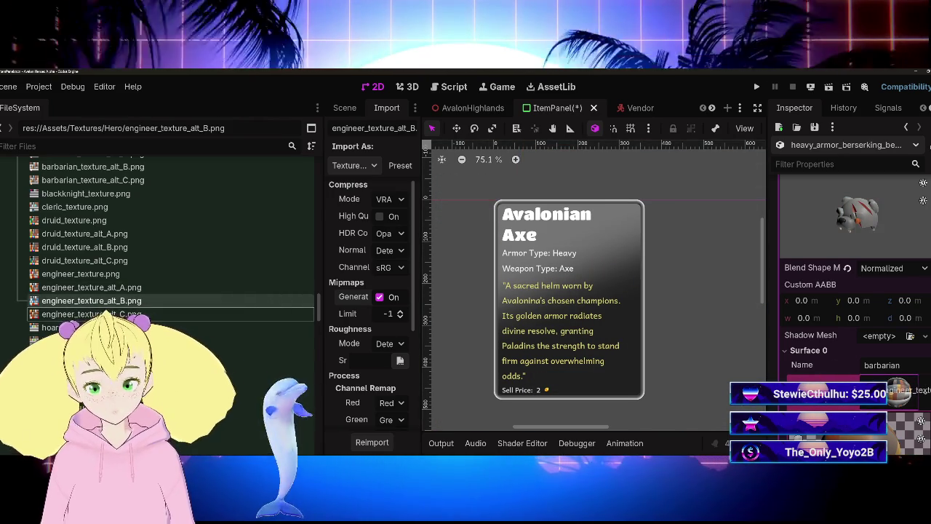
key(Up)
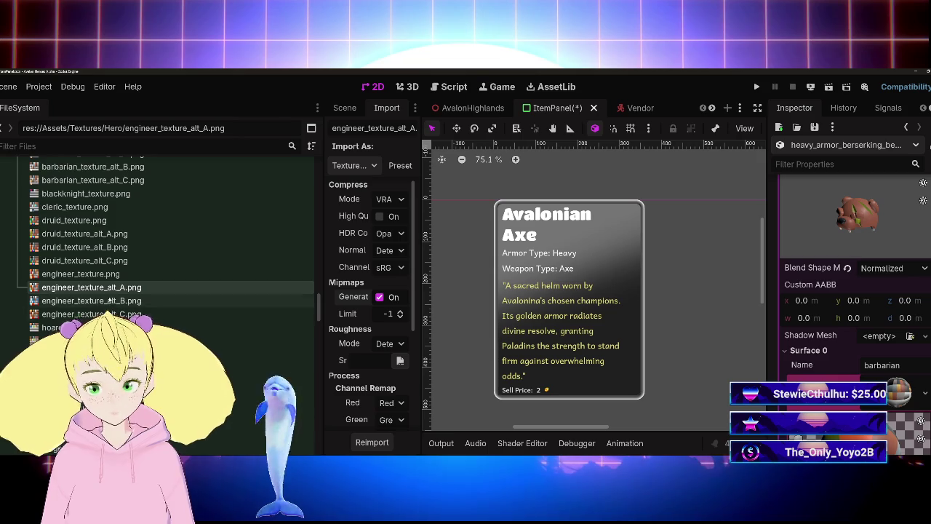
click(76, 274)
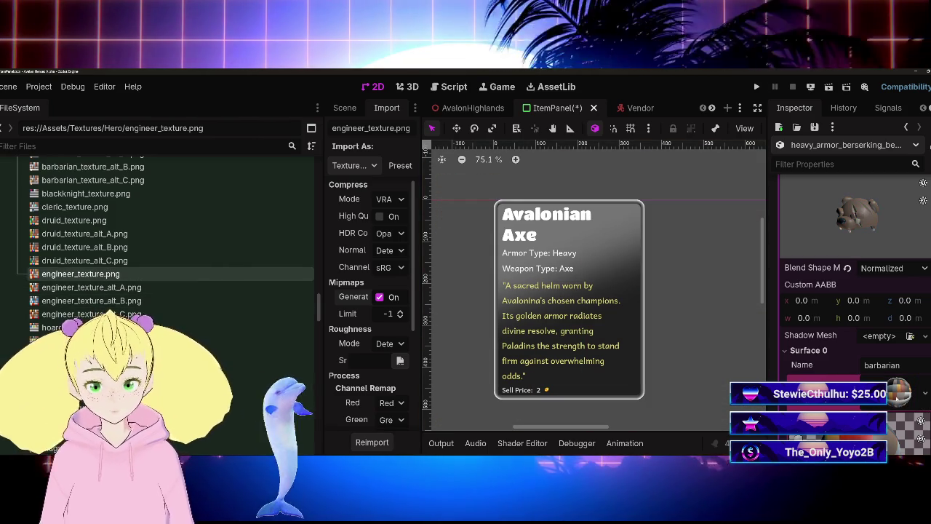
scroll(109, 315, down, 5)
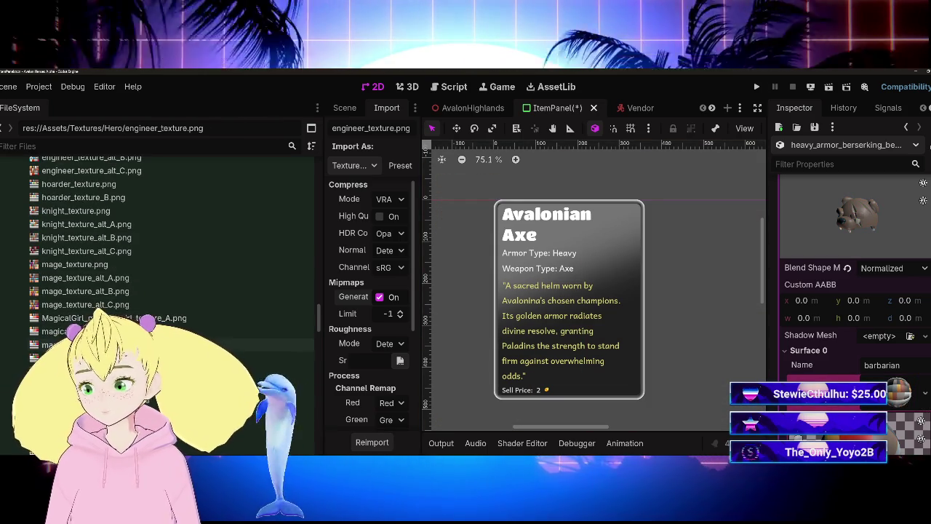
Try the mage textures (alt_C, alt_B, alt_A, base) as the helm's albedo
drag(452, 352, 376, 360)
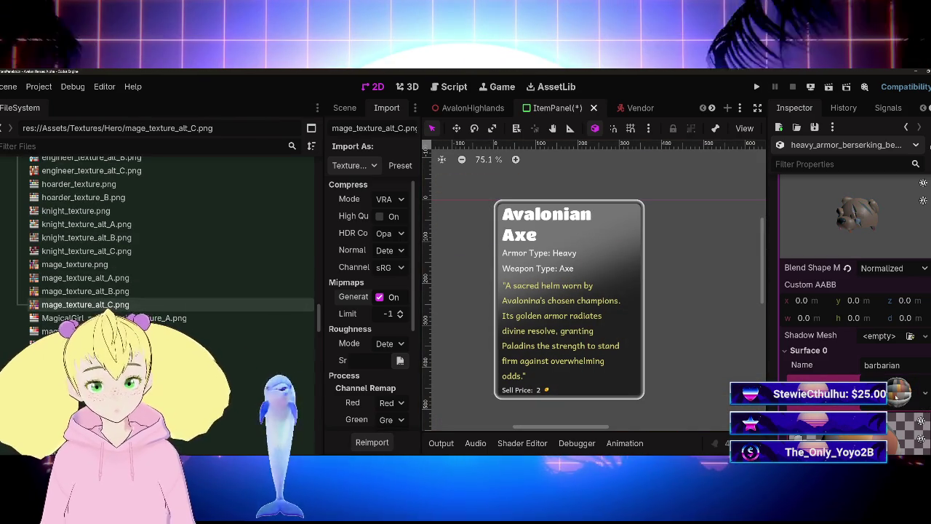
drag(66, 291, 899, 397)
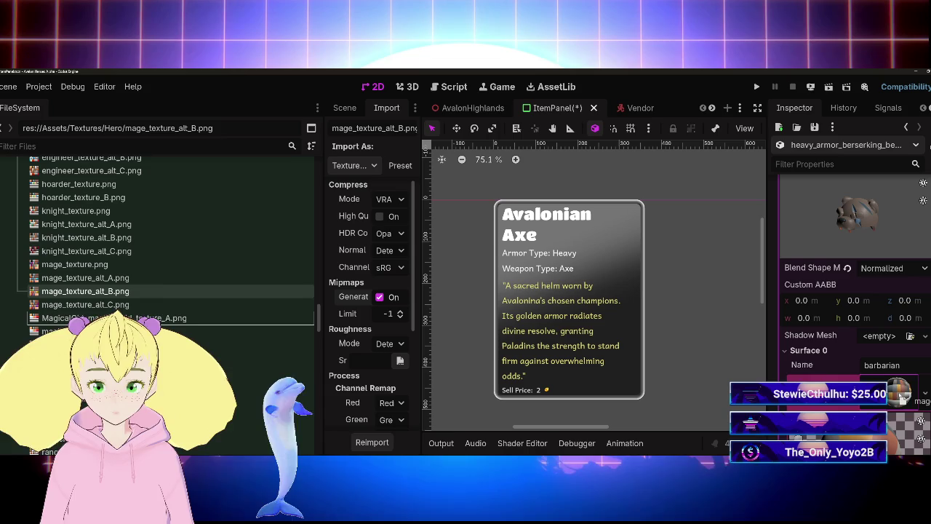
click(76, 279)
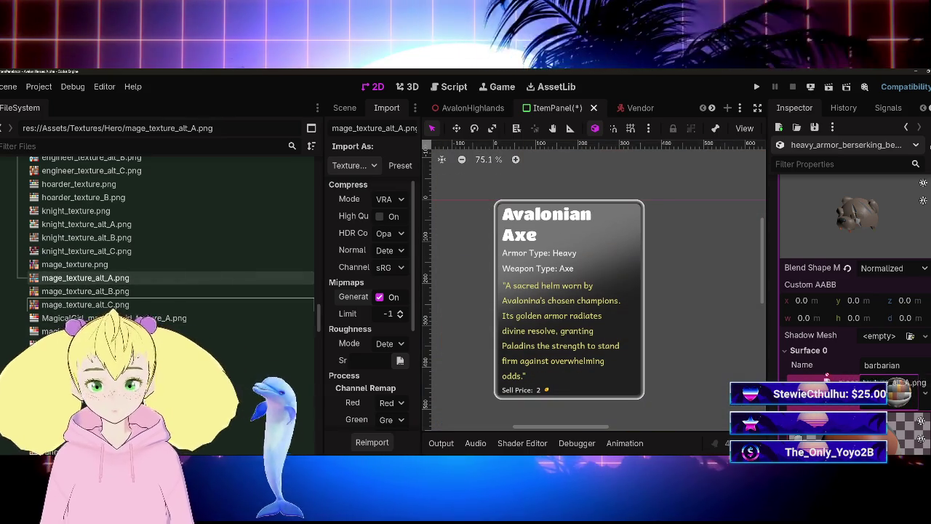
drag(103, 265, 901, 393)
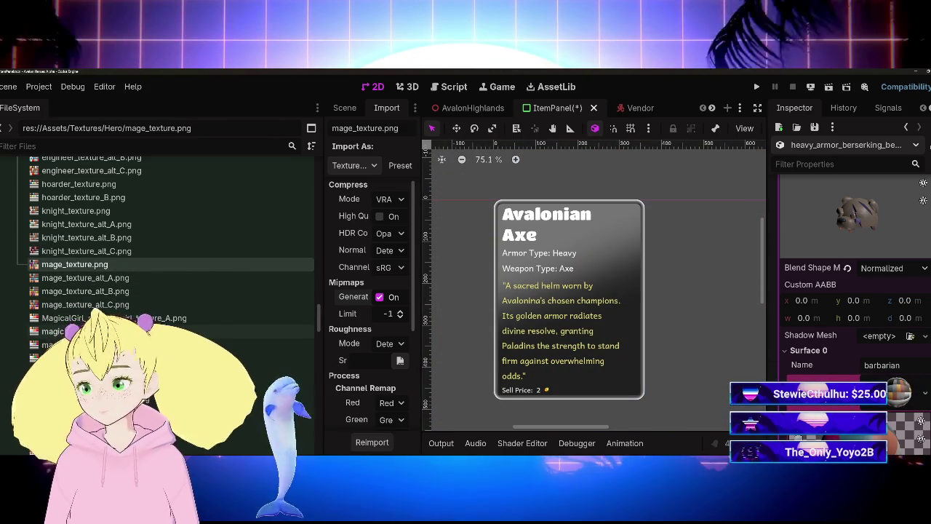
scroll(168, 342, down, 3)
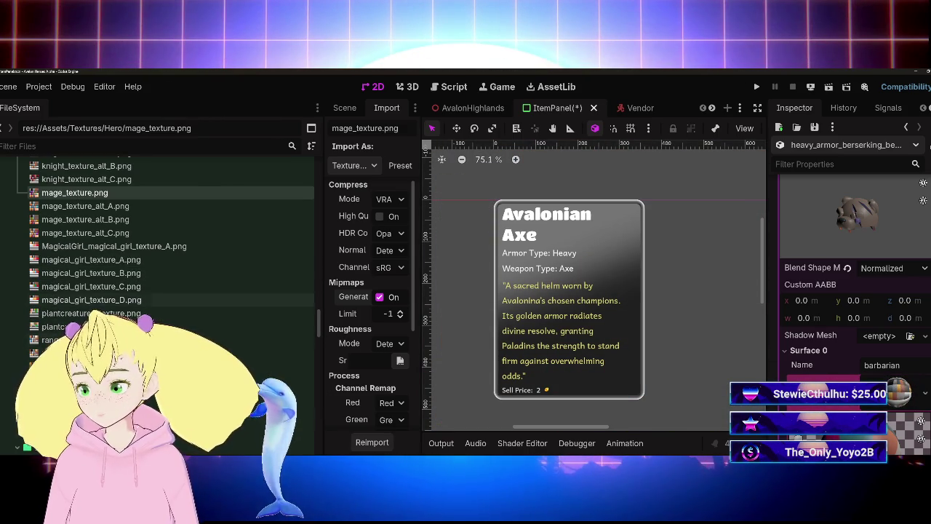
Try the magical_girl textures, then apply rogue_texture_alt_C.png to the Albedo Texture slot
click(91, 299)
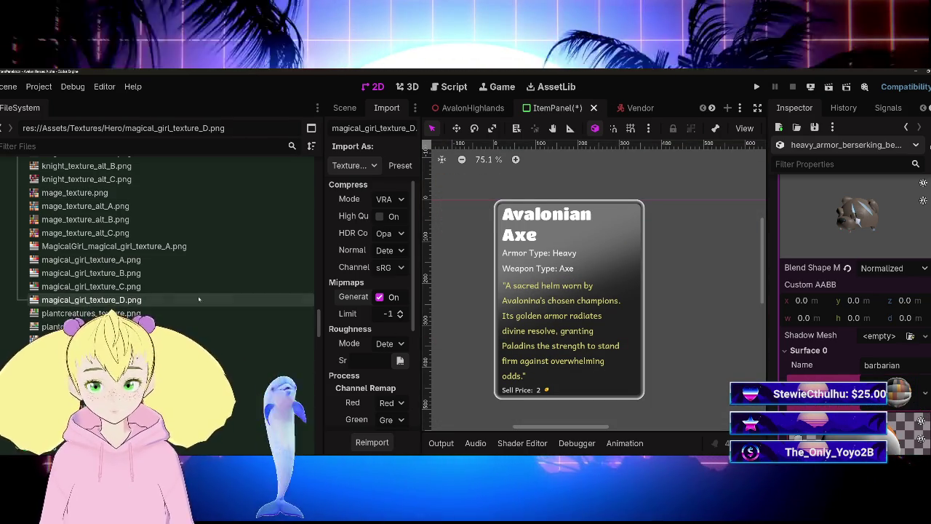
drag(91, 286, 827, 367)
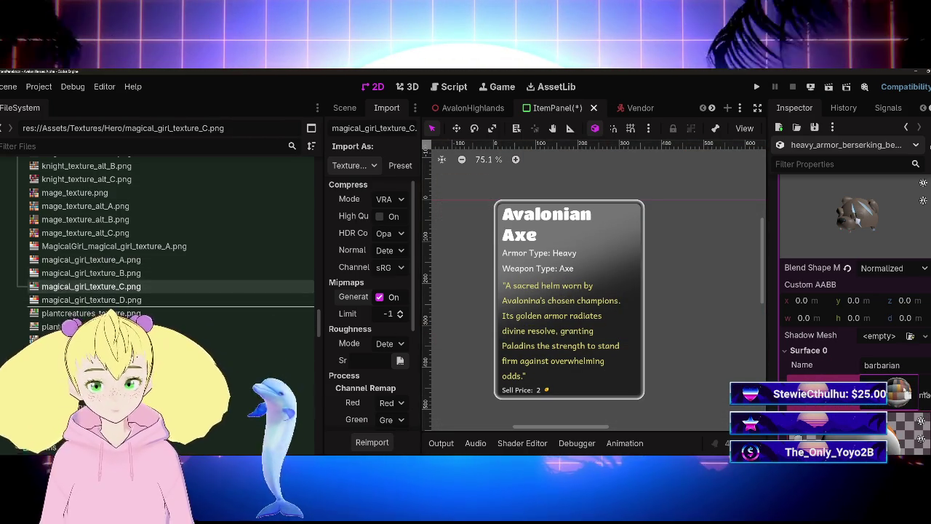
mouse_move(88, 260)
mouse_down()
mouse_move(406, 305)
mouse_move(26, 451)
mouse_up()
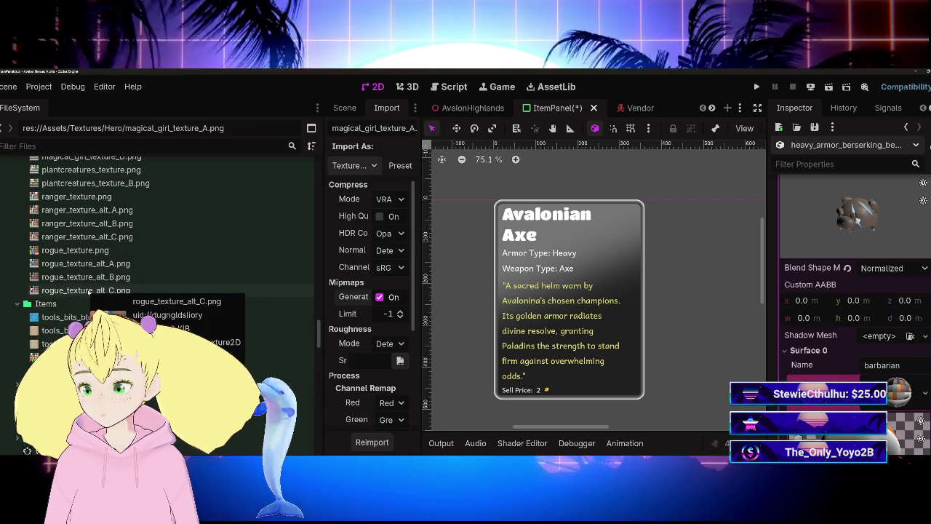
click(145, 377)
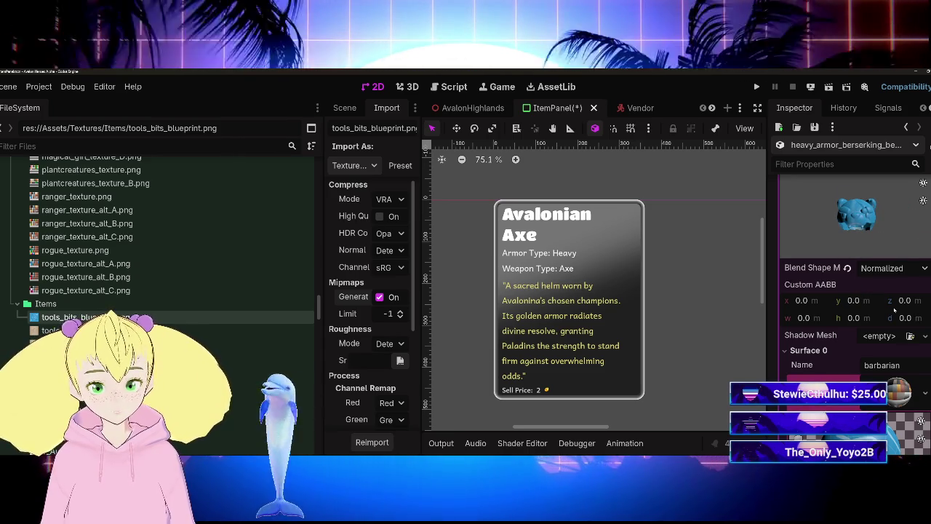
scroll(146, 233, up, 3)
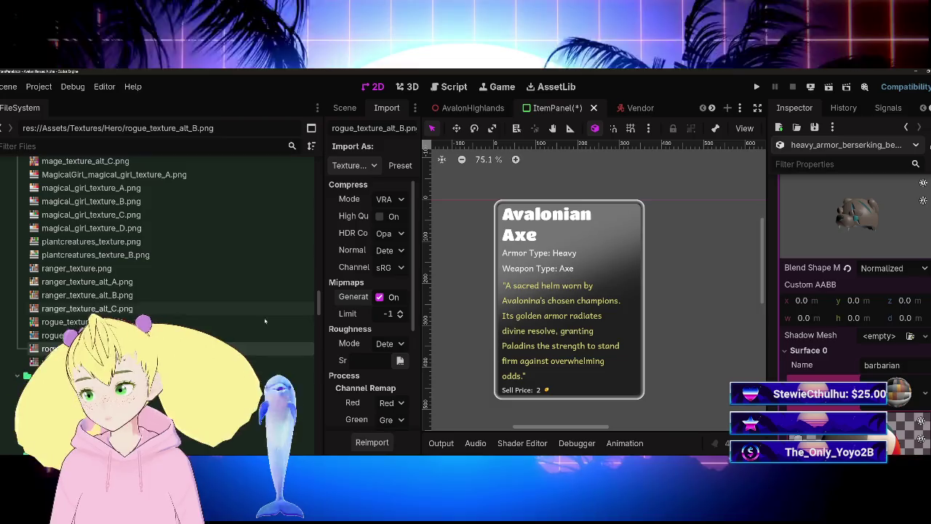
click(219, 362)
drag(892, 402, 894, 385)
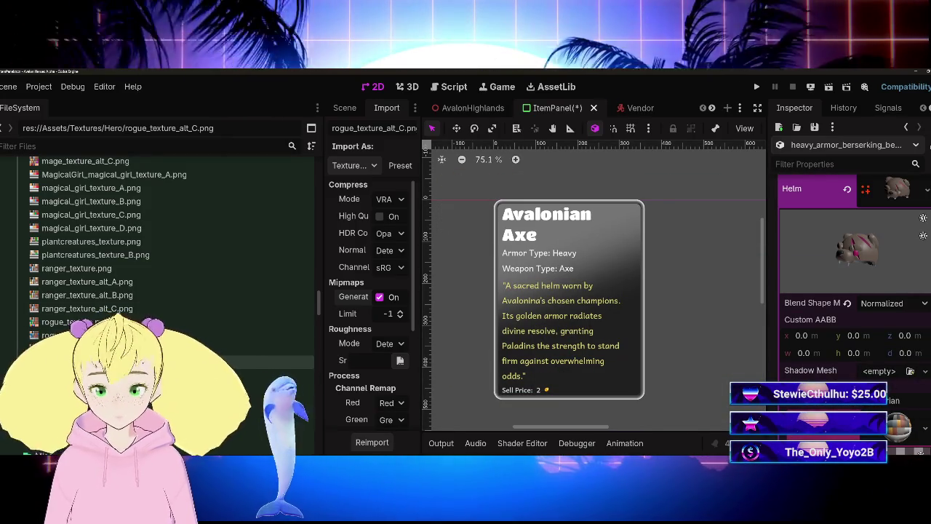
Apply knight_texture_alt_C.png to the helm's Albedo Texture, turning it red
scroll(855, 305, down, 5)
scroll(855, 305, up, 3)
scroll(855, 305, down, 3)
scroll(855, 305, up, 3)
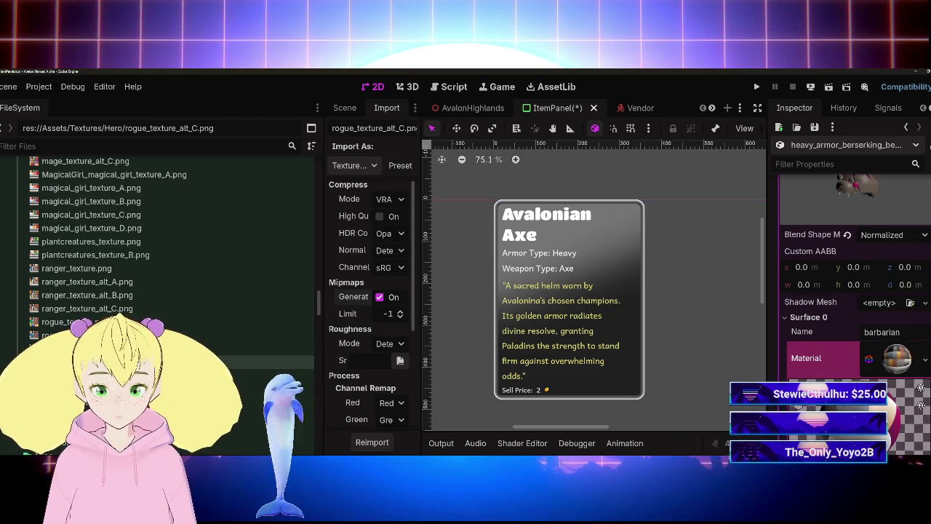
scroll(854, 313, down, 4)
scroll(145, 291, up, 3)
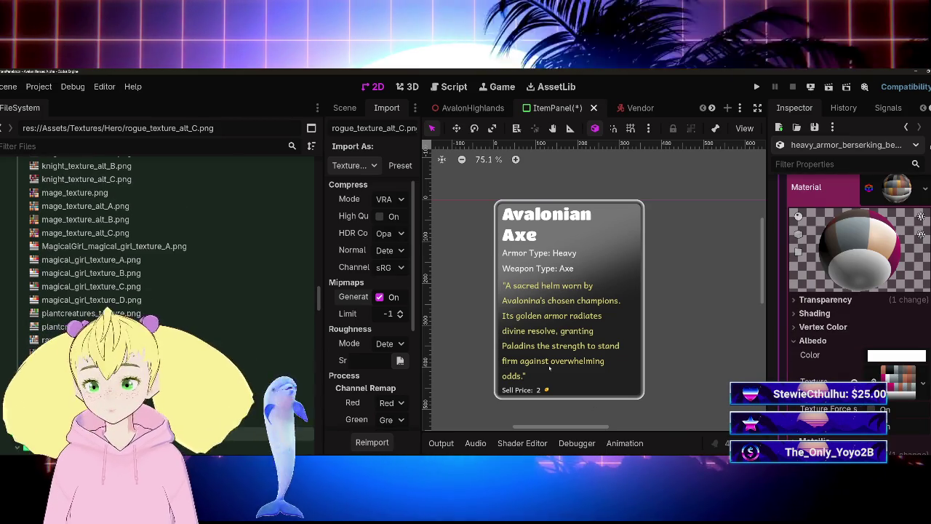
scroll(116, 247, up, 12)
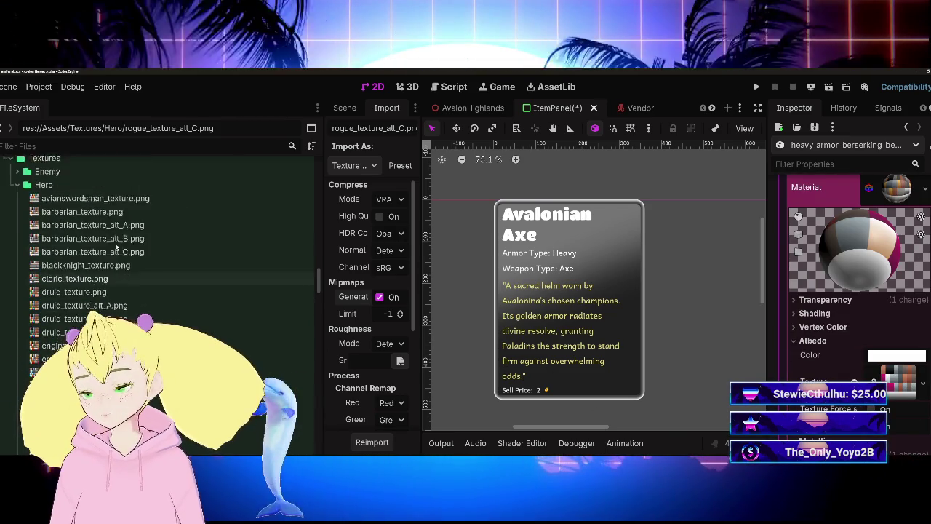
scroll(117, 247, up, 3)
scroll(116, 248, down, 5)
mouse_move(88, 393)
mouse_down()
mouse_move(807, 447)
mouse_move(891, 384)
mouse_up()
Save the ItemPanel scene with Ctrl+S
scroll(867, 320, up, 10)
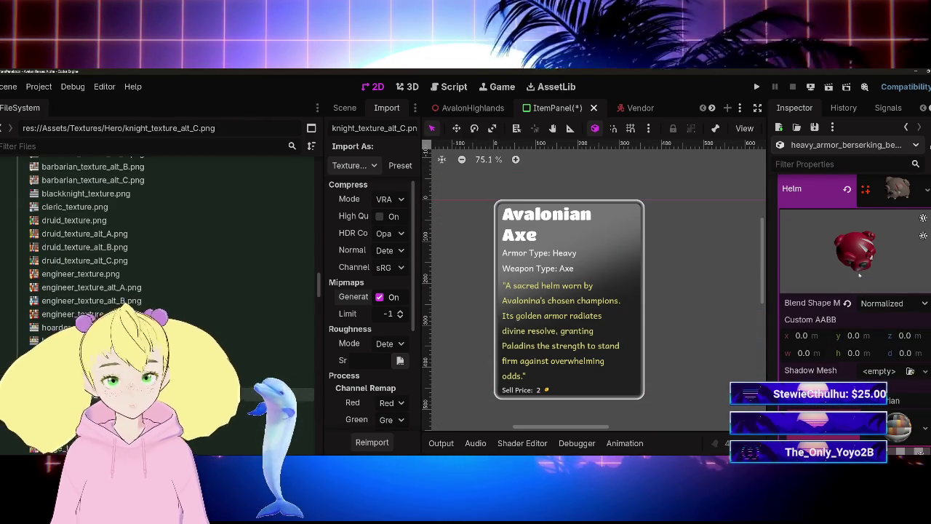
key(ctrl+s)
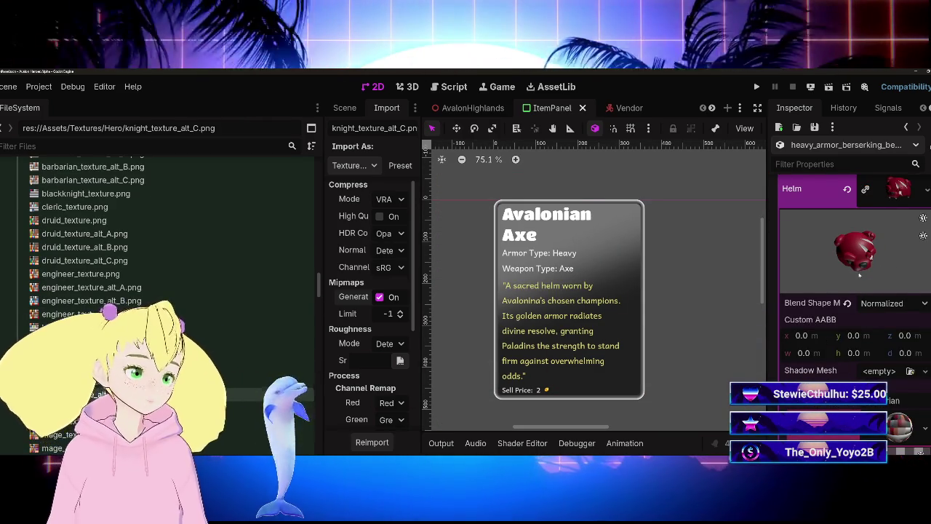
scroll(895, 280, up, 3)
Collapse the Helm Mesh section and set the Berserking Bear's Name Color to magenta
click(901, 305)
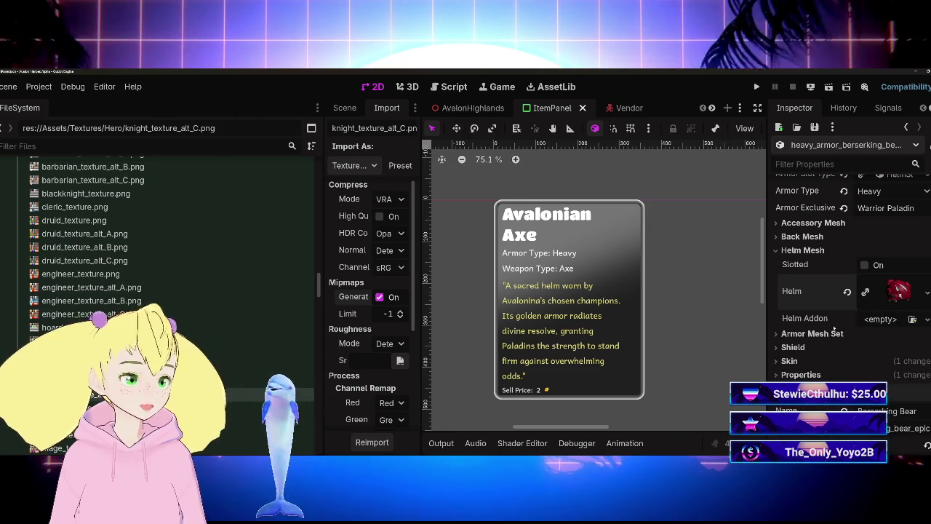
scroll(836, 326, down, 3)
scroll(836, 327, up, 3)
scroll(836, 326, down, 3)
scroll(838, 330, up, 2)
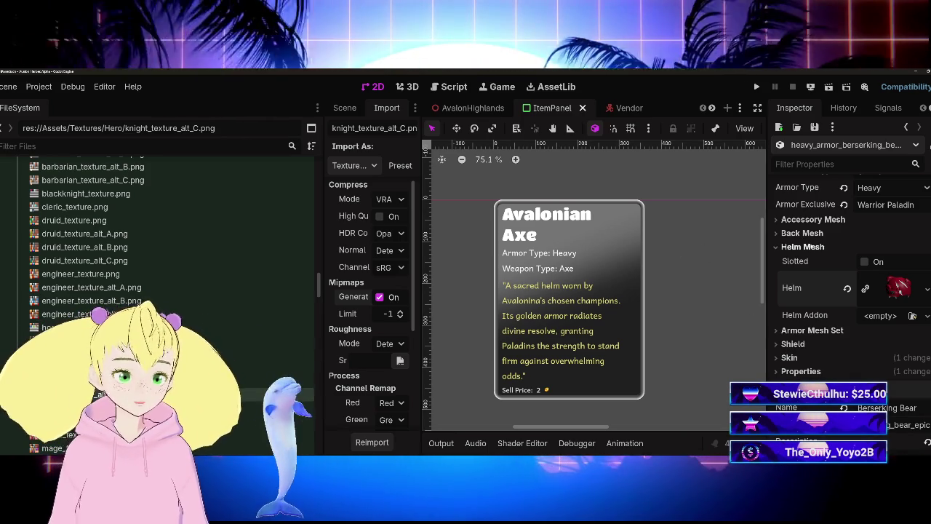
click(808, 247)
scroll(801, 291, down, 5)
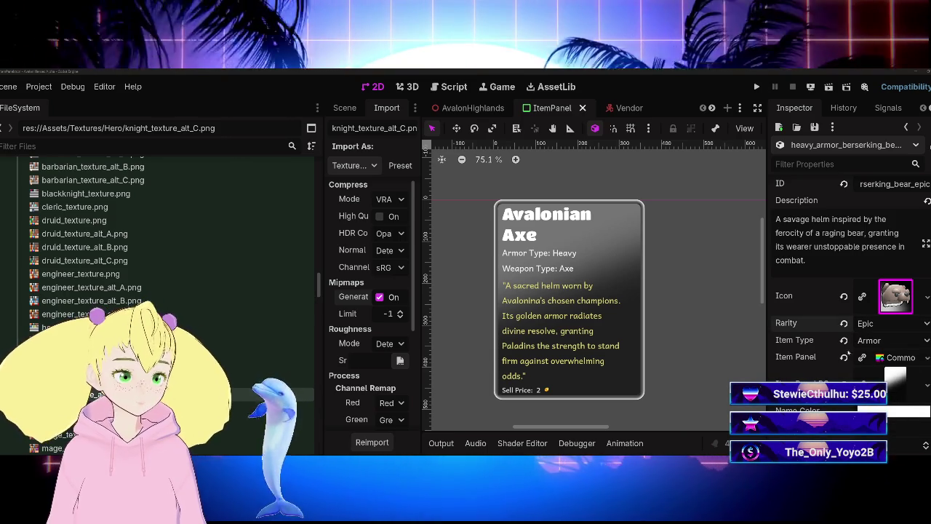
click(895, 378)
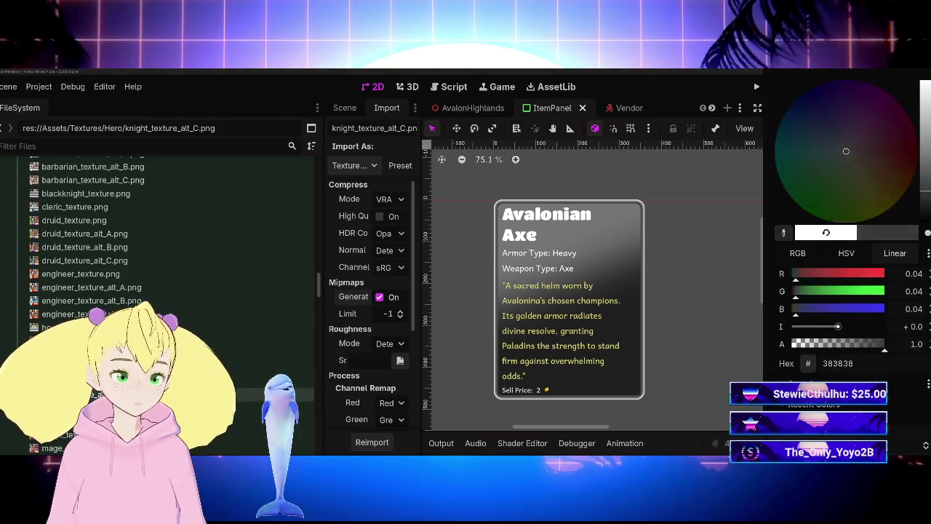
click(800, 419)
click(726, 325)
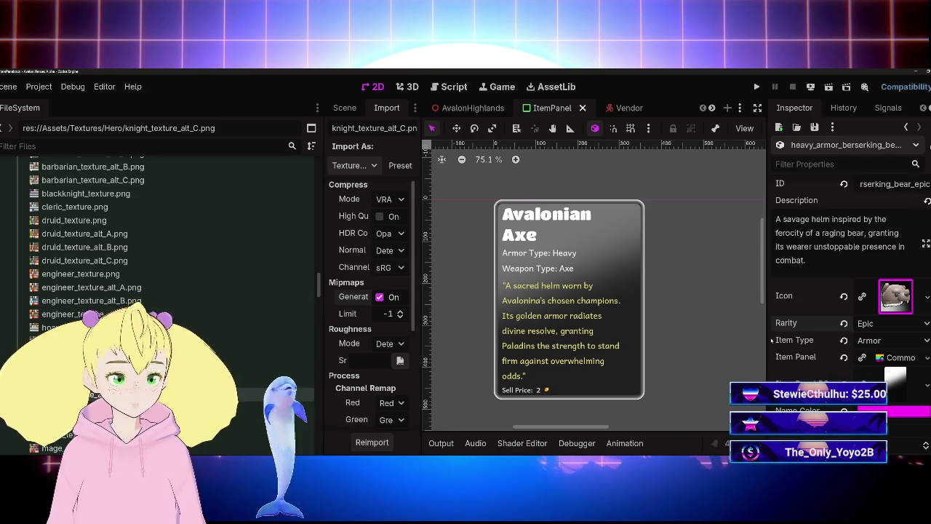
scroll(181, 320, down, 15)
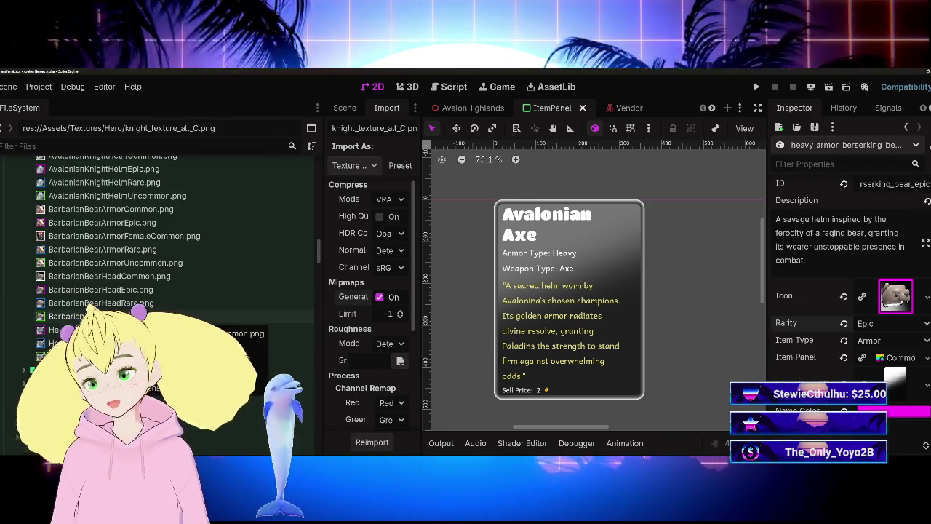
Assign EpicItemBG.png as the helm's Item Panel BG texture
scroll(181, 320, up, 5)
scroll(181, 320, up, 4)
scroll(182, 320, down, 8)
scroll(182, 320, down, 4)
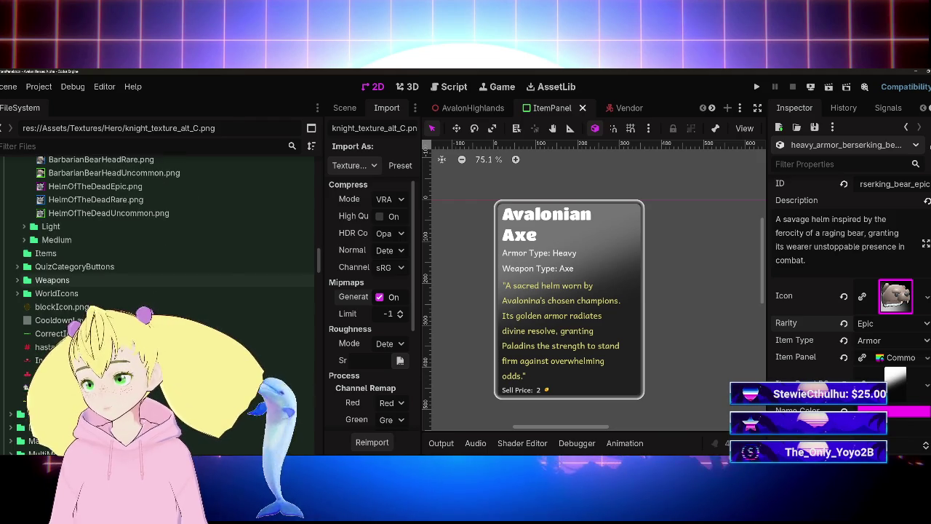
scroll(106, 296, down, 15)
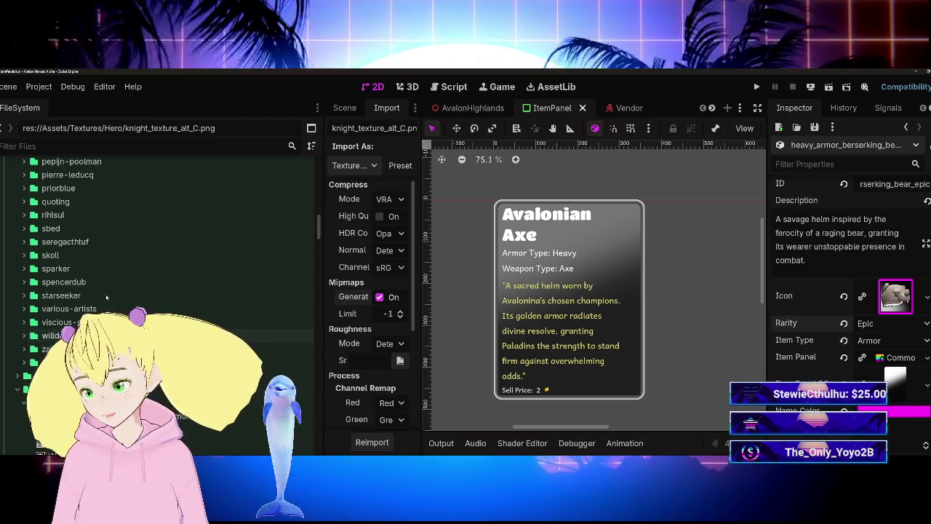
scroll(107, 297, up, 10)
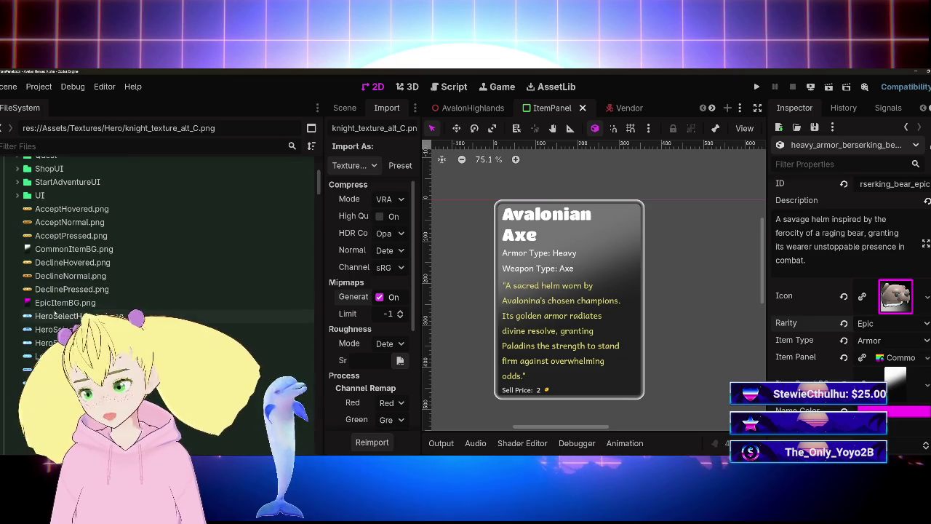
drag(66, 308, 893, 393)
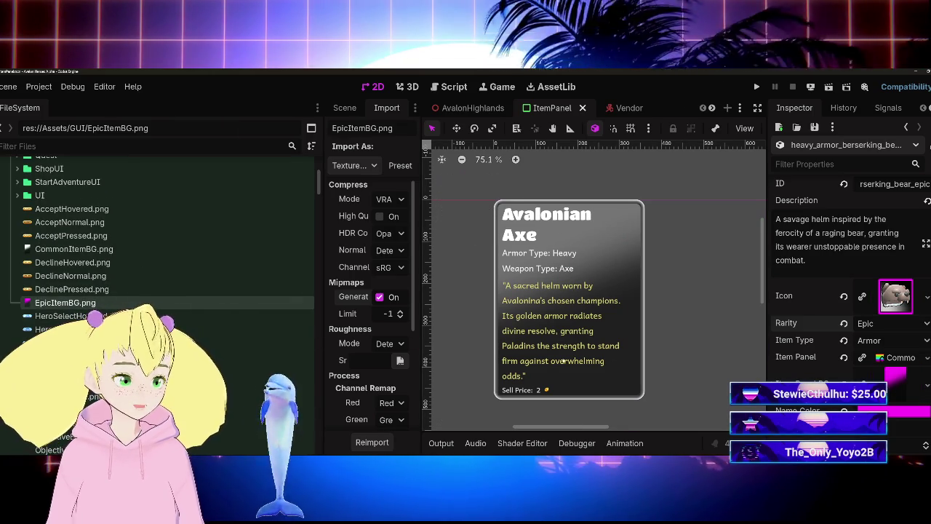
Set the helm's Item Panel to EpicPanel.tres from the ItemPanels folder
scroll(109, 240, down, 5)
scroll(109, 240, down, 15)
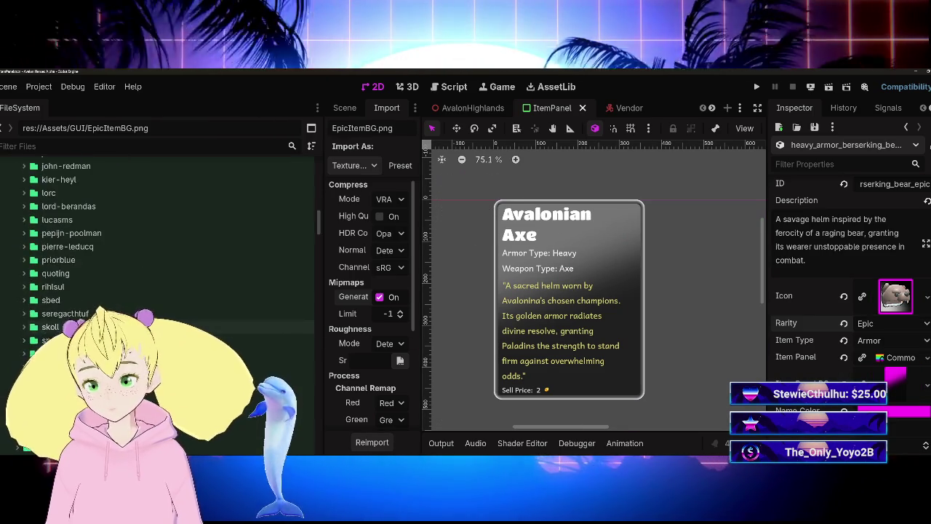
scroll(109, 240, down, 15)
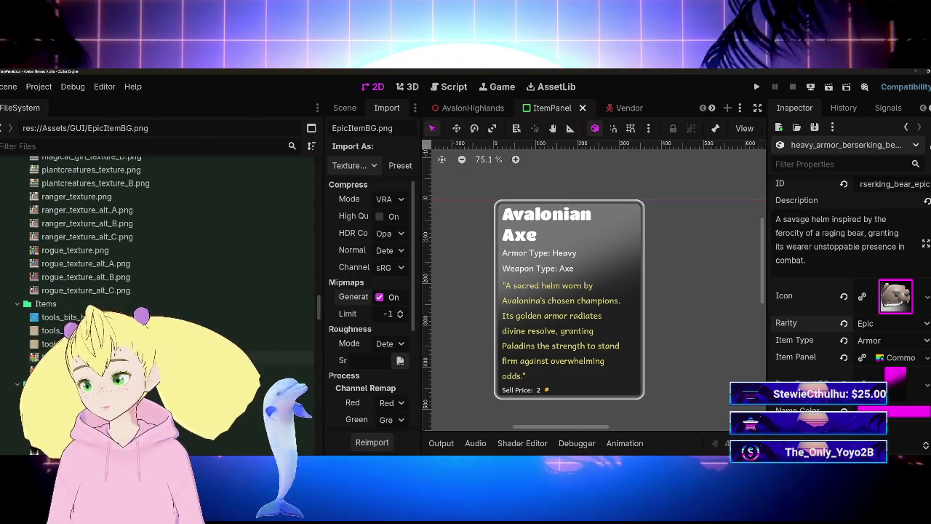
scroll(73, 293, up, 10)
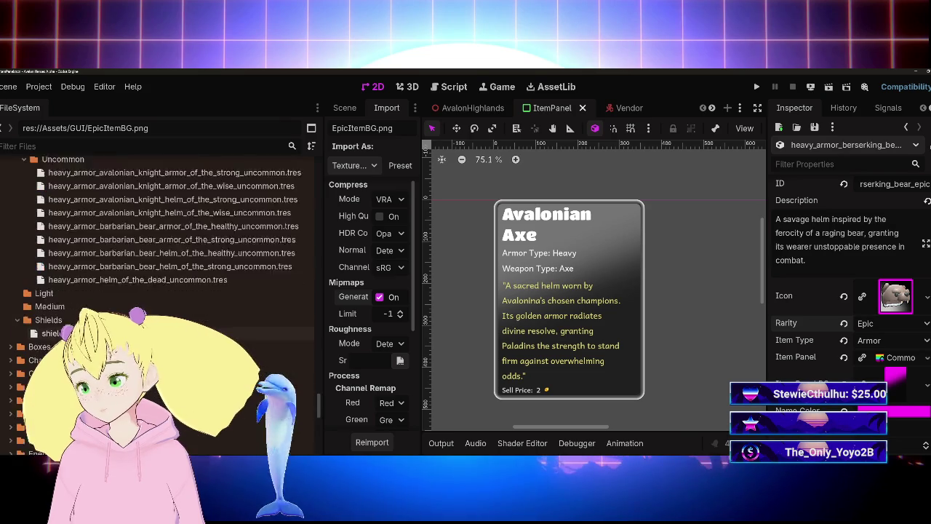
drag(61, 287, 898, 357)
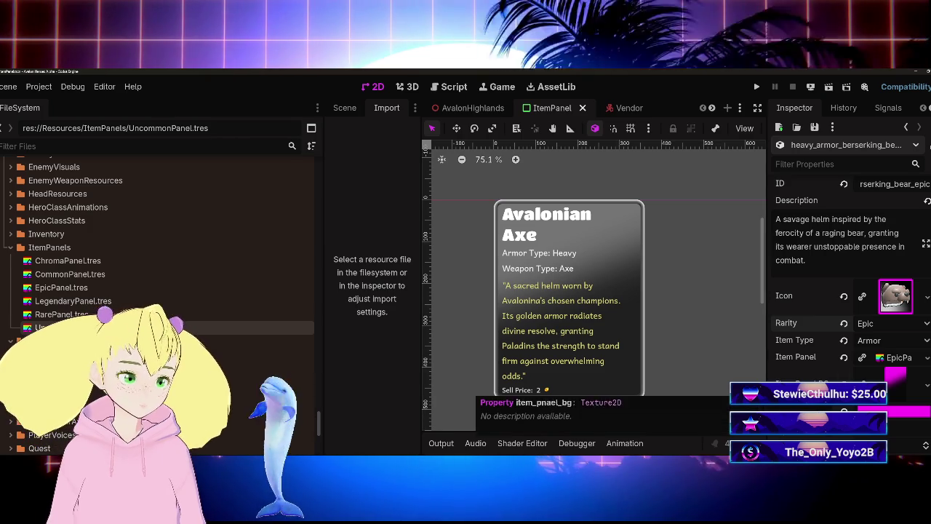
Expand the armor Properties section and set the helm's Defence to 15
scroll(844, 291, down, 3)
scroll(844, 291, up, 6)
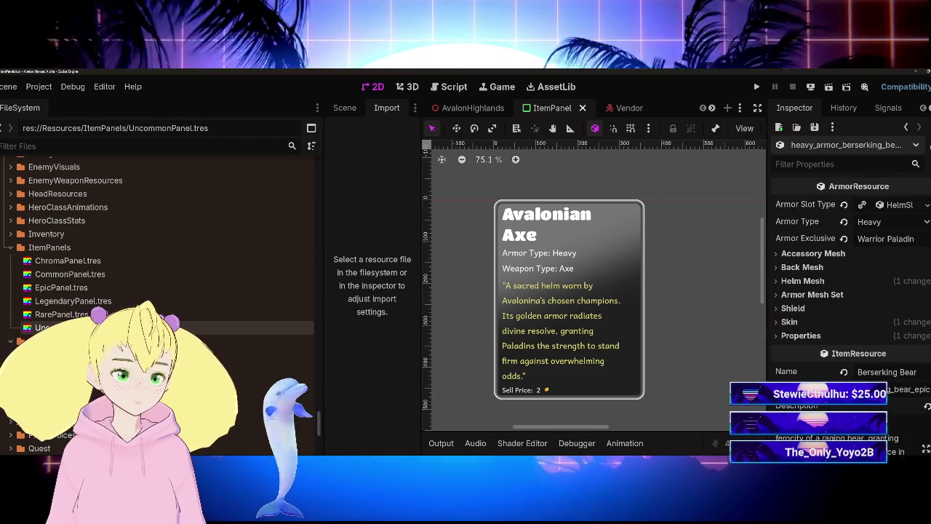
click(800, 335)
click(800, 335)
key(ctrl+s)
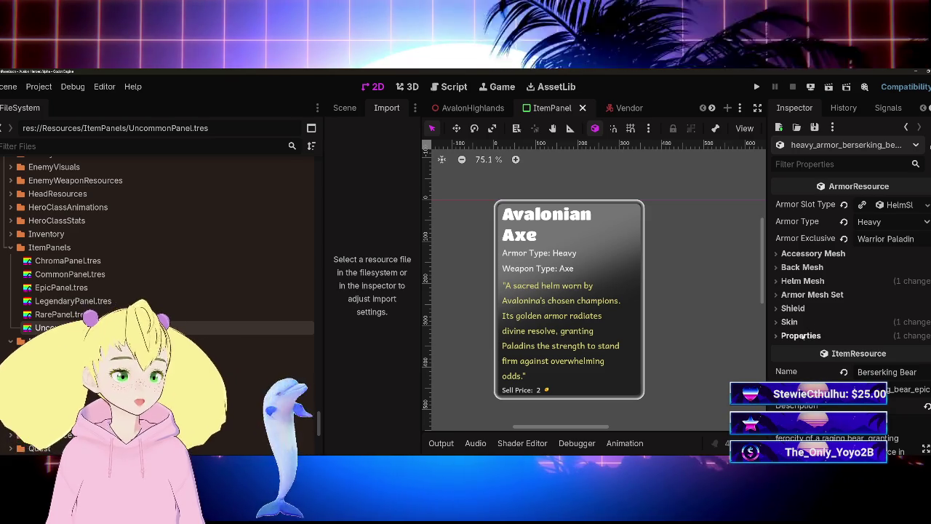
click(801, 335)
click(892, 351)
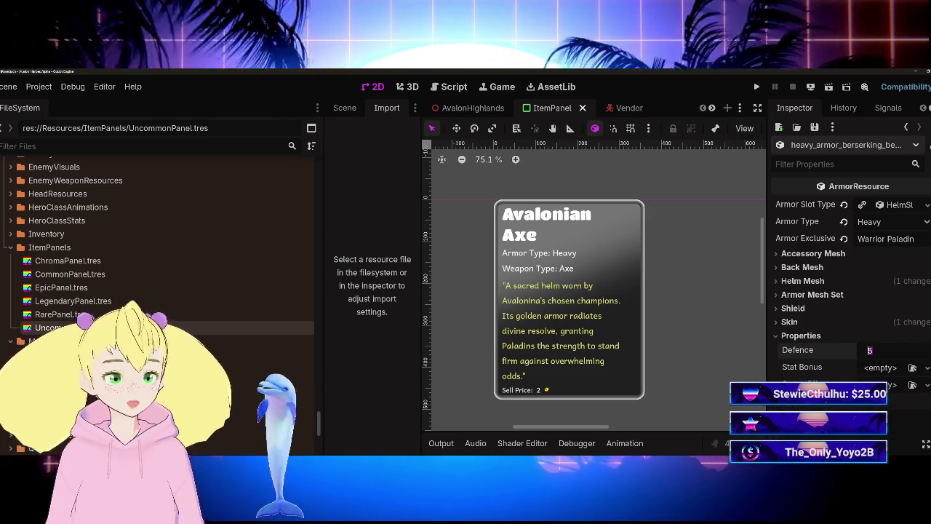
text(15)
key(Return)
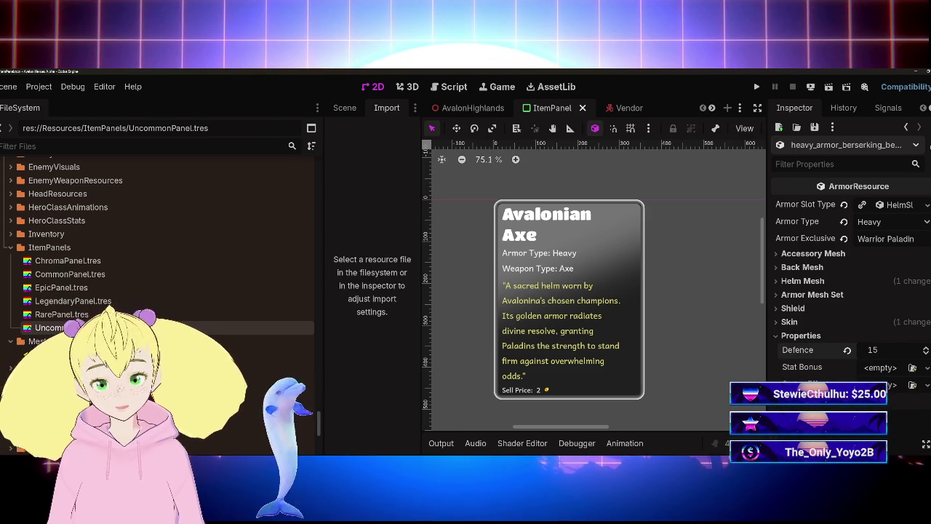
Add a new StatBonus with Strength 15, Dexterity 2 and Vitality 2, then save
click(899, 398)
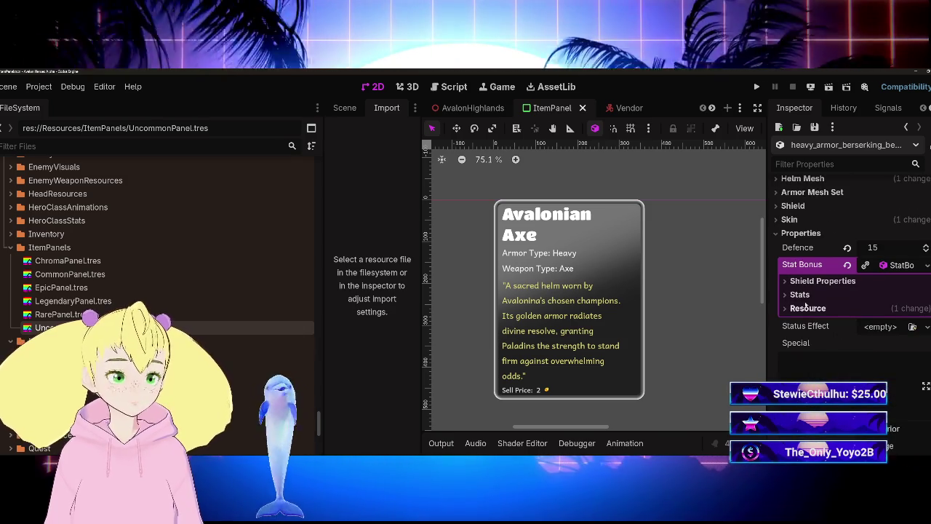
click(819, 294)
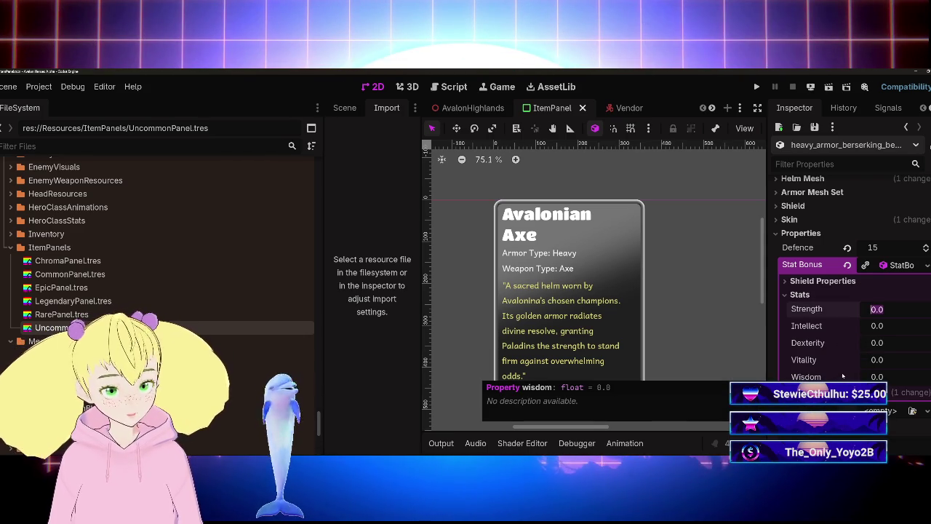
text(15)
click(876, 359)
text(2)
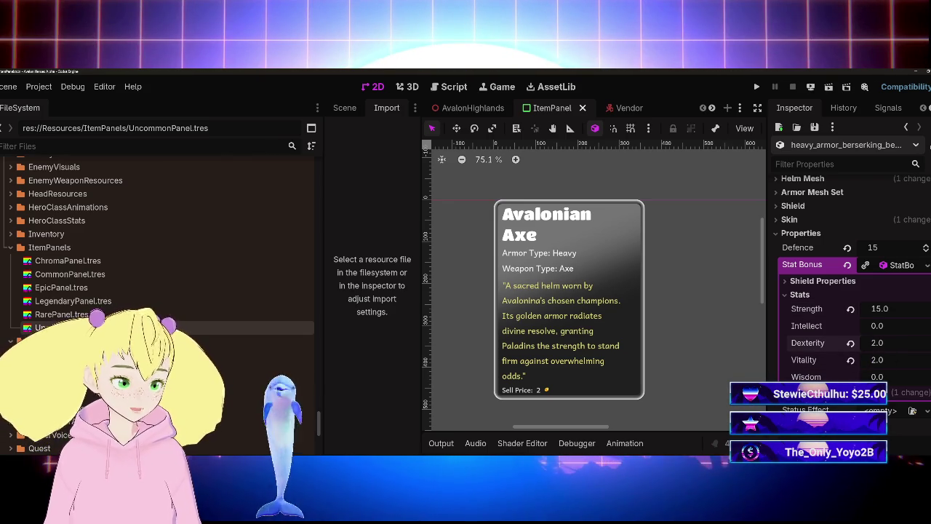
key(ctrl+s)
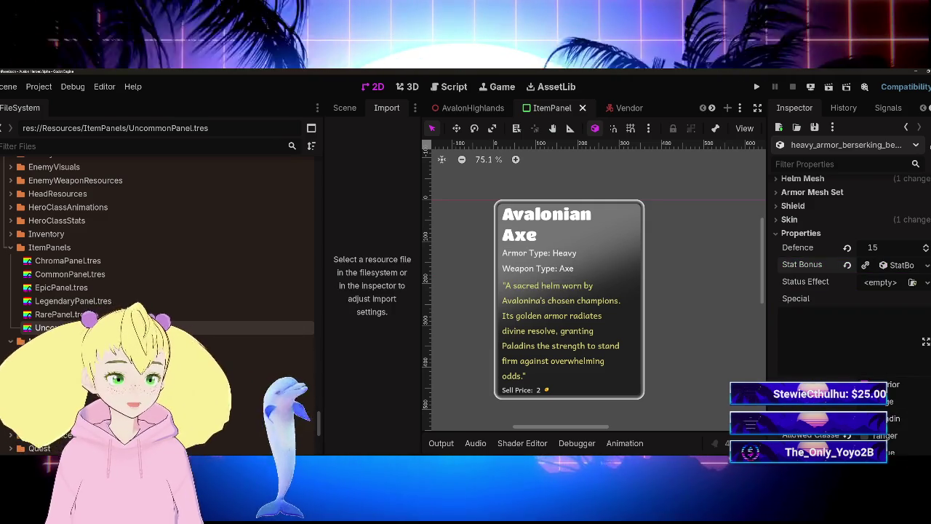
scroll(851, 298, down, 5)
Set the Market Data Buy Price to 3500 and Sell Price to 300, then save
scroll(851, 298, down, 10)
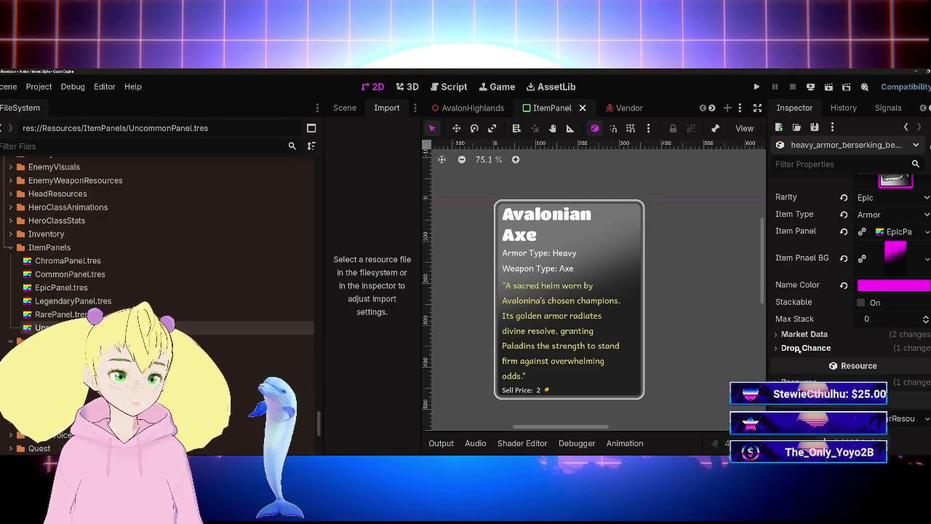
click(798, 336)
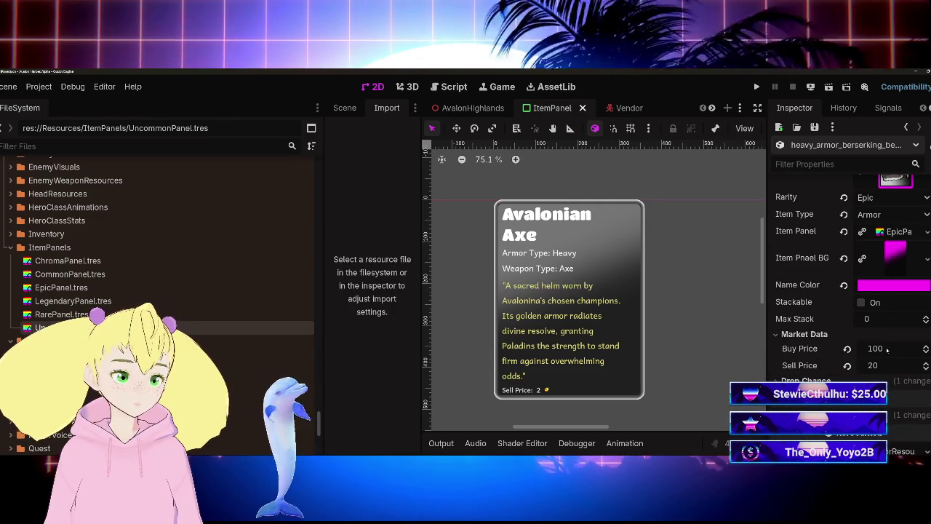
text(3500)
text(300)
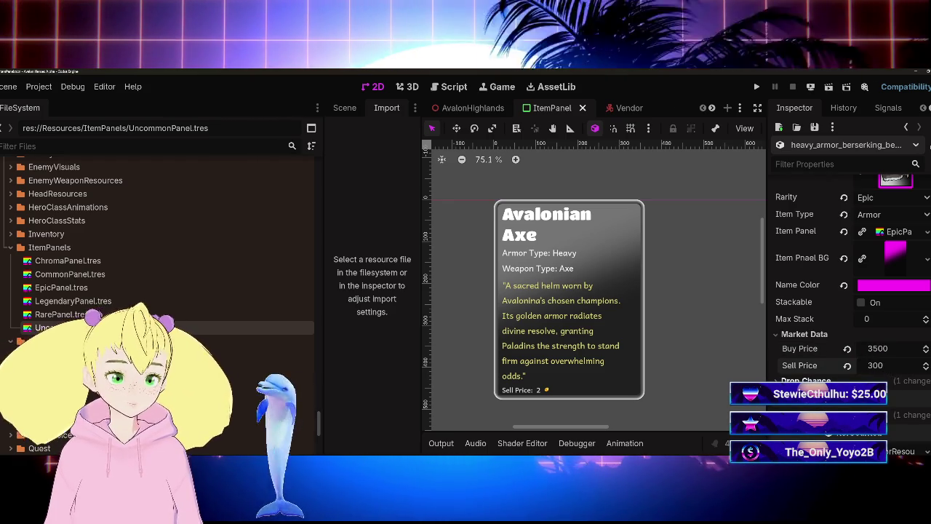
key(ctrl+s)
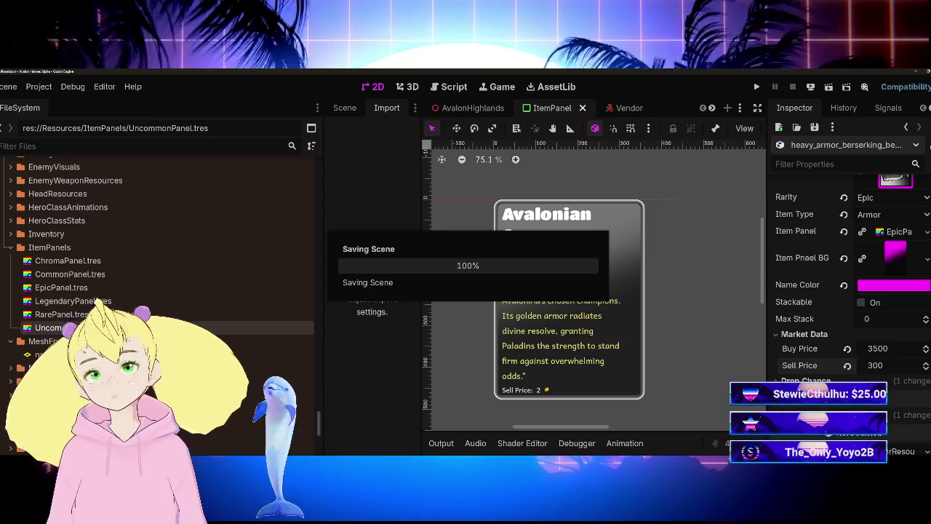
Set the Drop Chance Drop Weight to 5 and save the scene
scroll(844, 306, down, 1)
click(805, 348)
click(869, 363)
text(5)
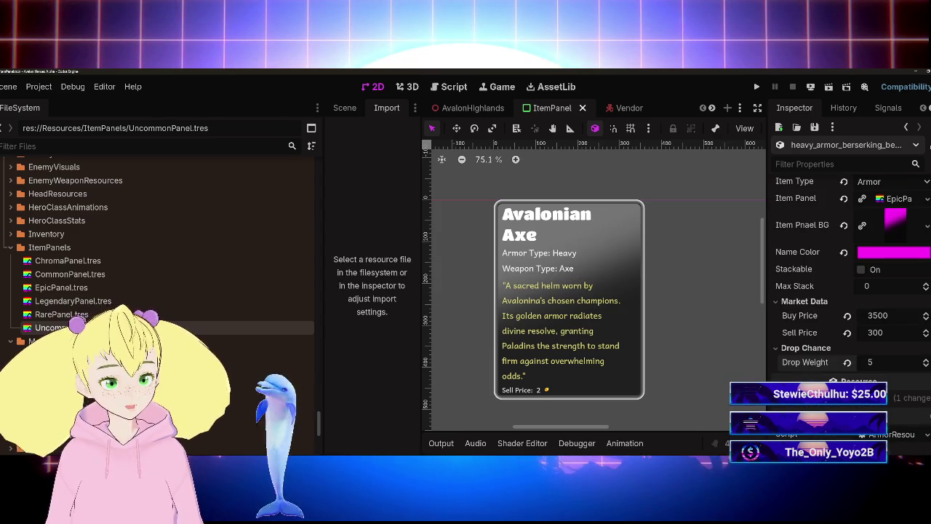
key(ctrl+s)
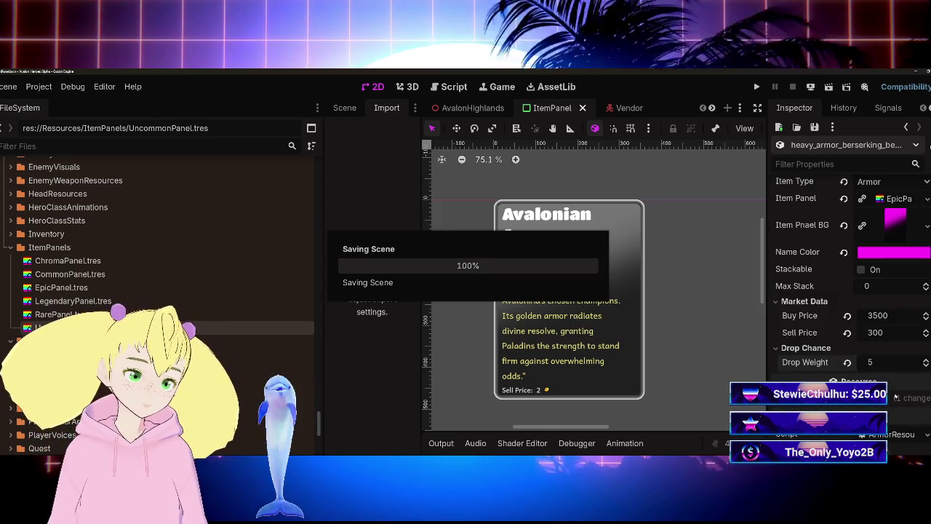
scroll(812, 368, up, 4)
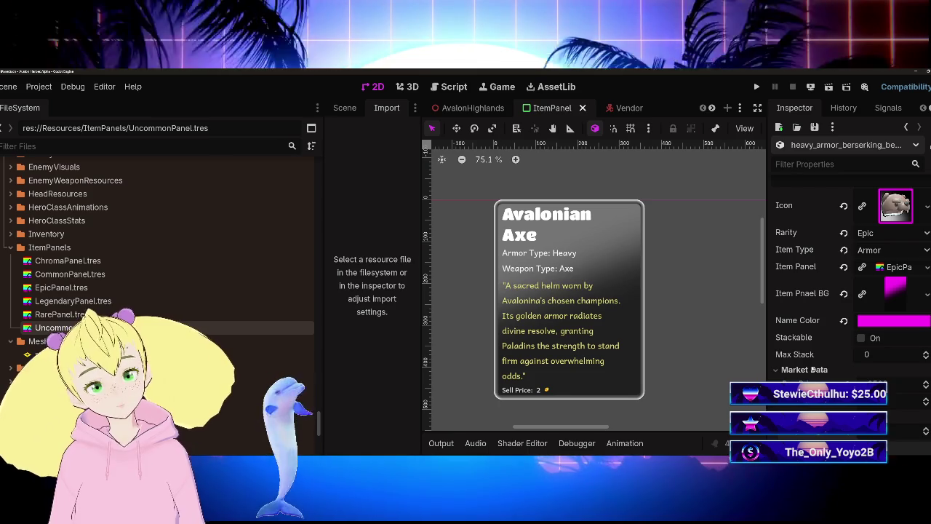
scroll(813, 369, down, 3)
scroll(811, 367, up, 3)
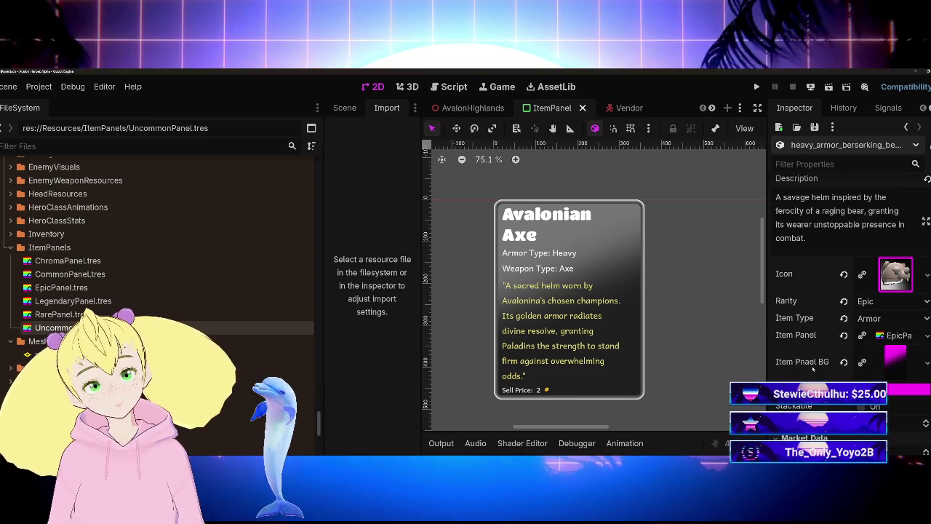
scroll(813, 369, up, 3)
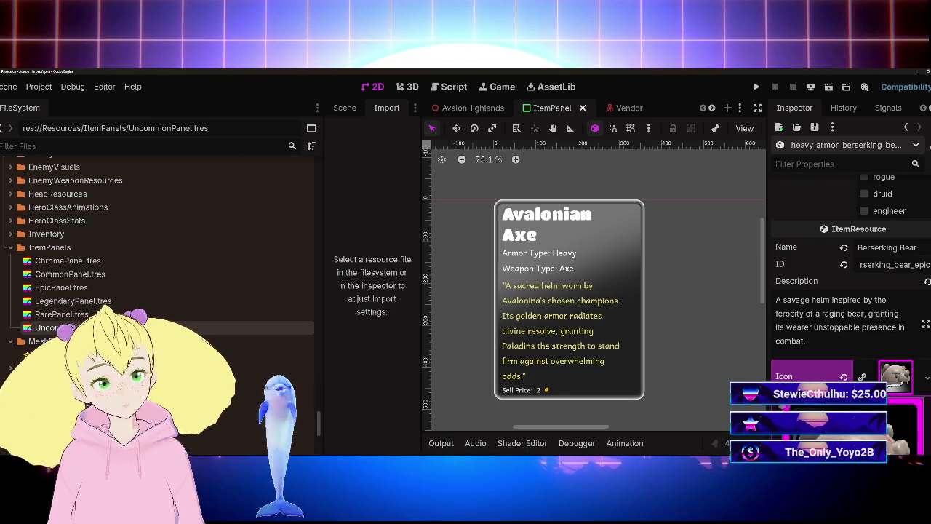
scroll(844, 328, down, 3)
scroll(847, 305, up, 3)
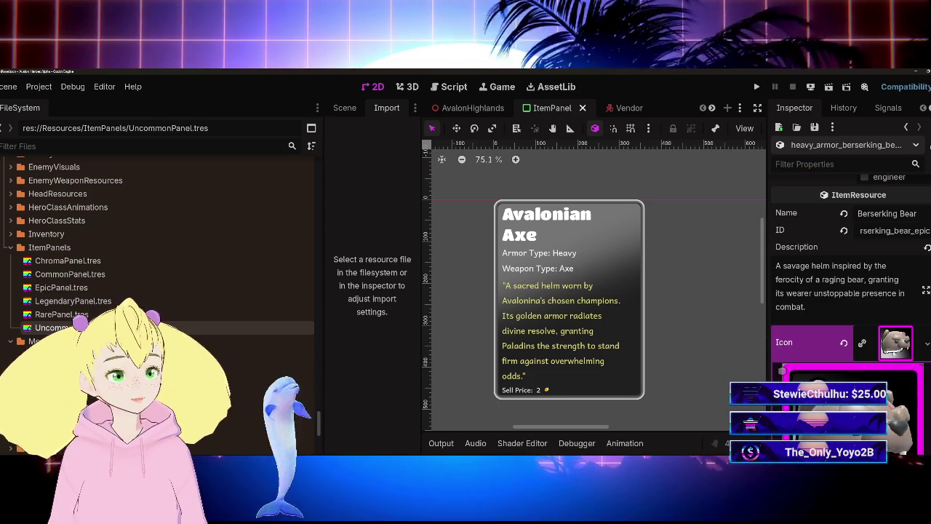
scroll(847, 306, down, 3)
scroll(847, 305, down, 3)
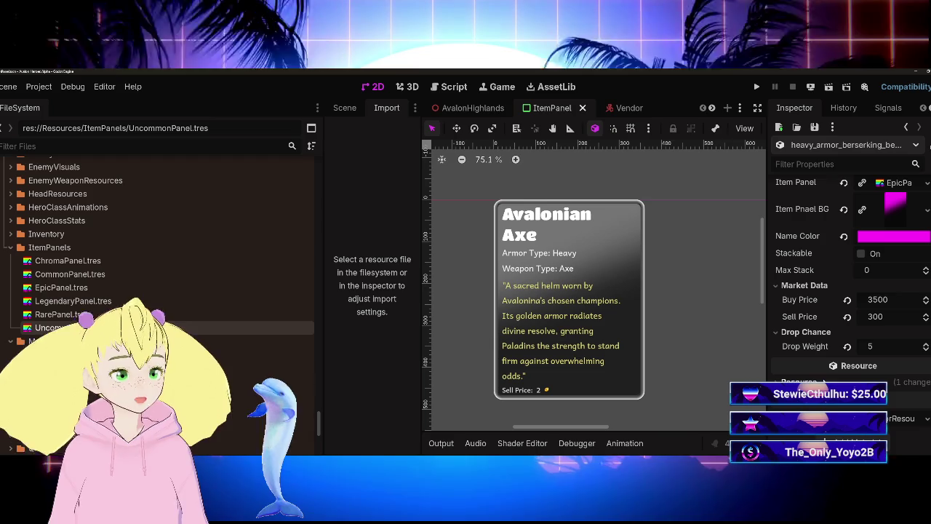
key(ctrl+s)
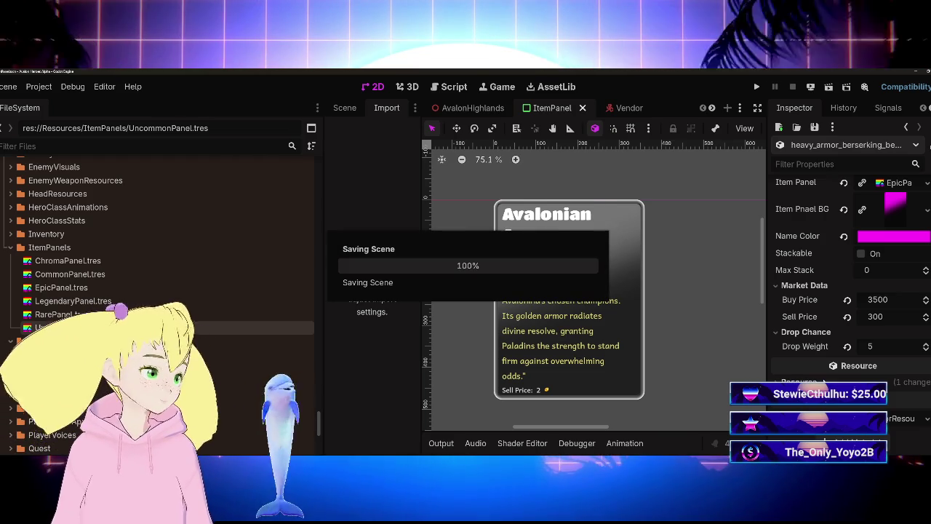
scroll(795, 363, up, 10)
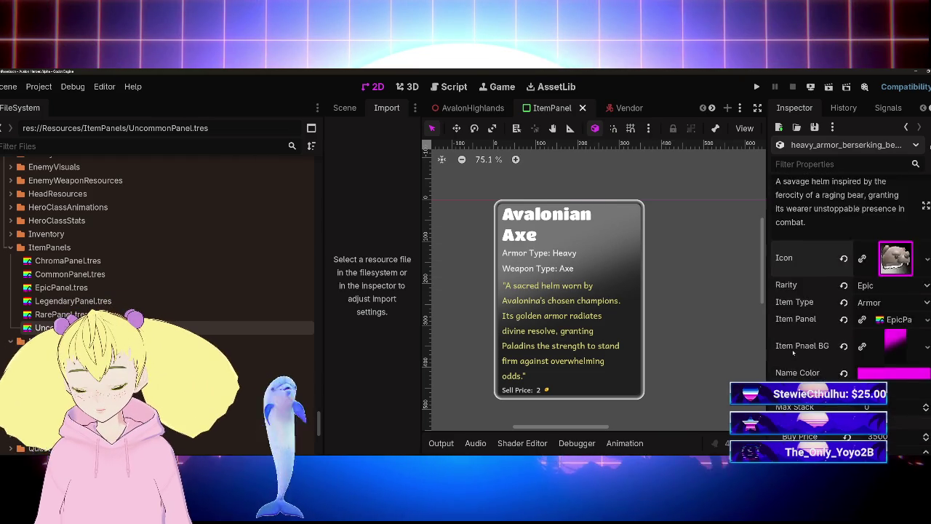
scroll(792, 353, up, 5)
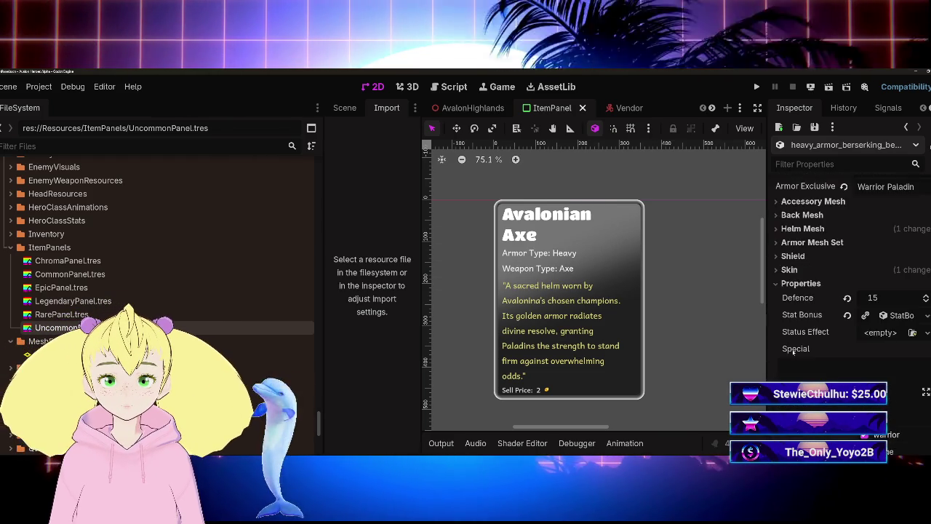
scroll(800, 349, down, 5)
scroll(827, 376, down, 4)
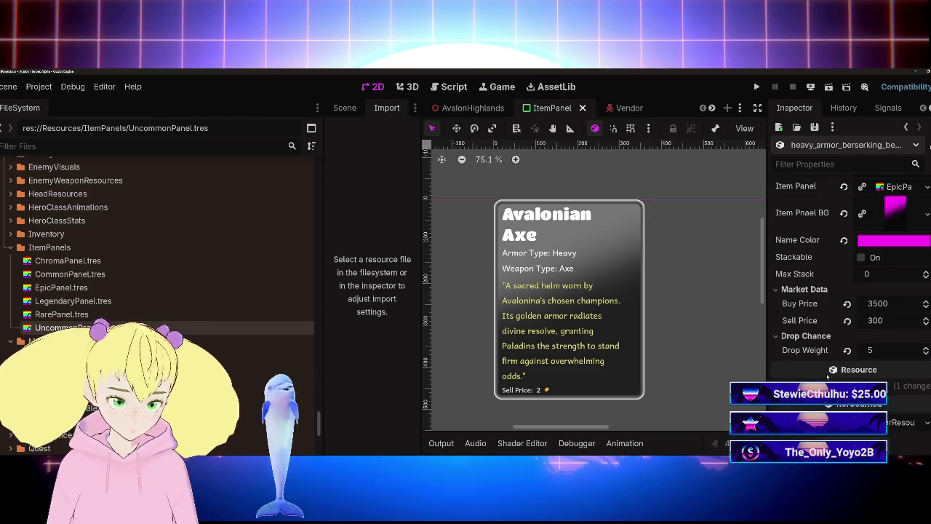
click(777, 331)
scroll(792, 320, up, 8)
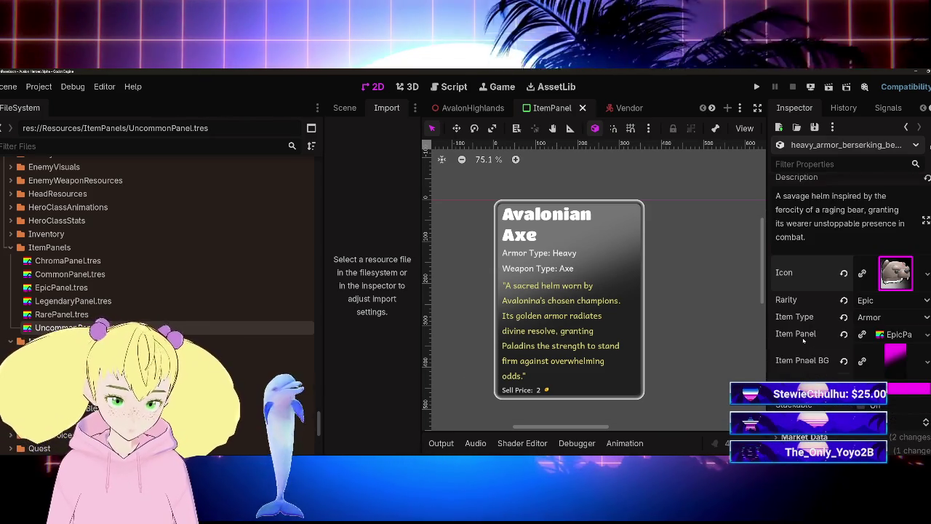
scroll(804, 335, down, 6)
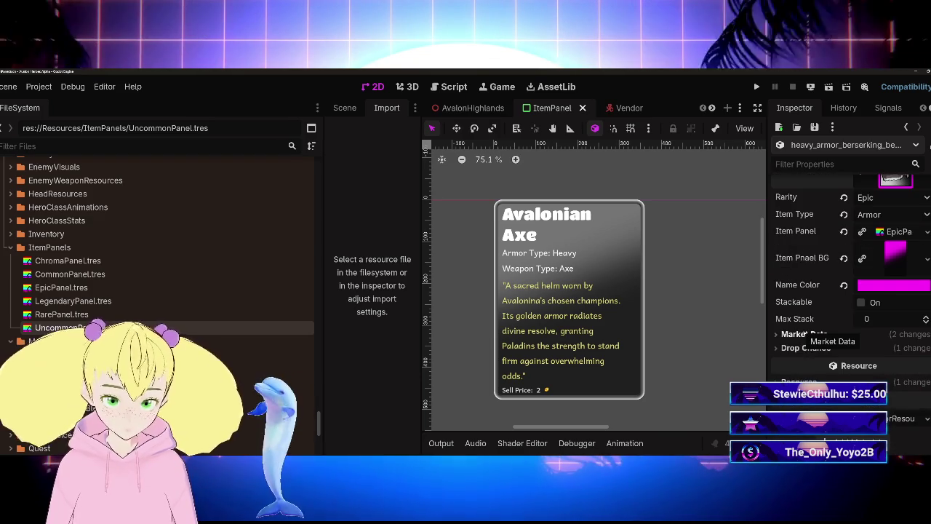
click(805, 338)
click(813, 336)
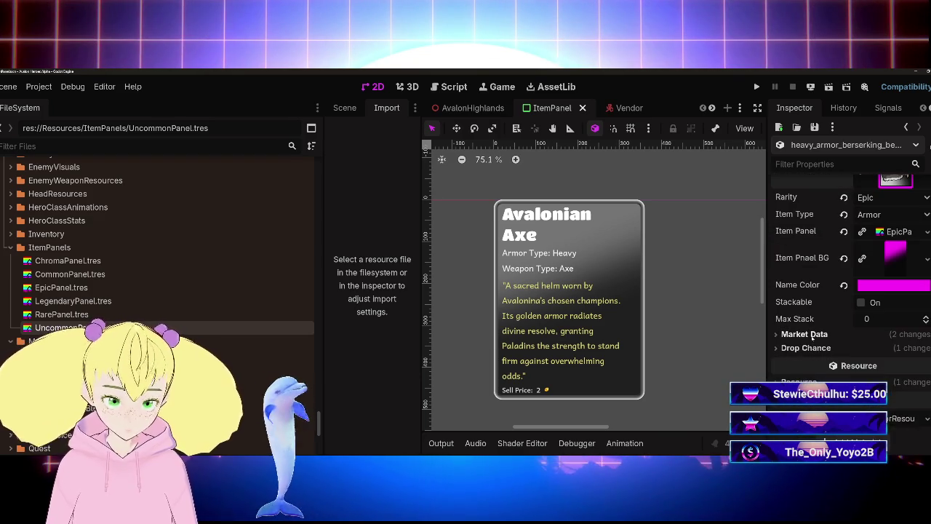
key(ctrl+s)
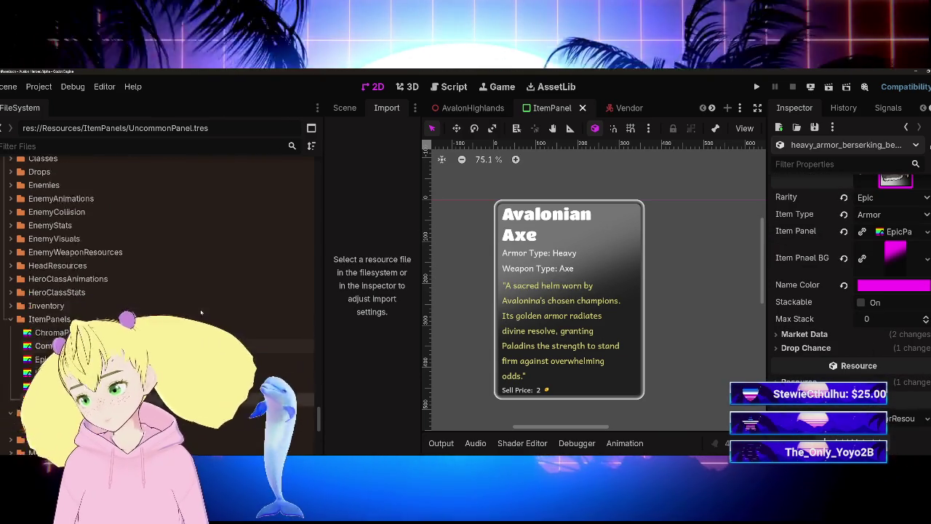
Switch to the Vendor scene and select its NPCInventory node
scroll(201, 313, up, 4)
click(10, 355)
click(11, 368)
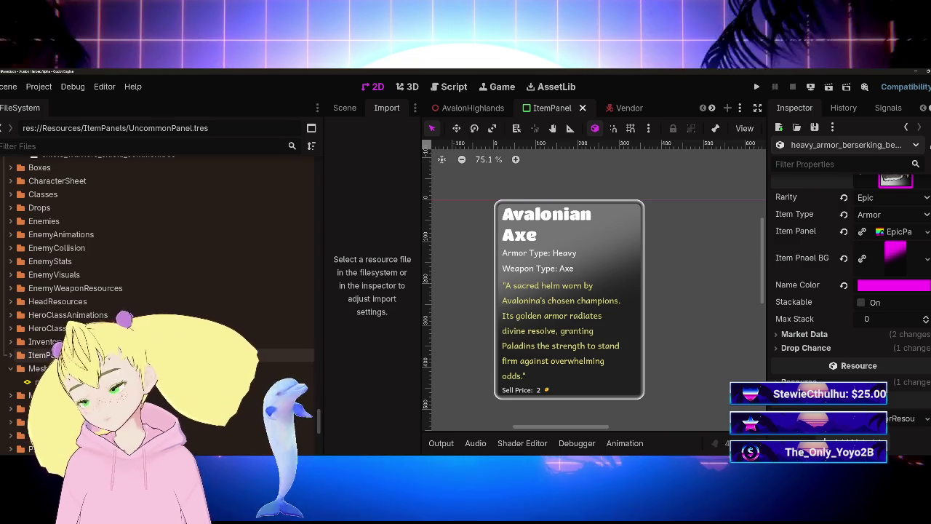
scroll(160, 298, down, 10)
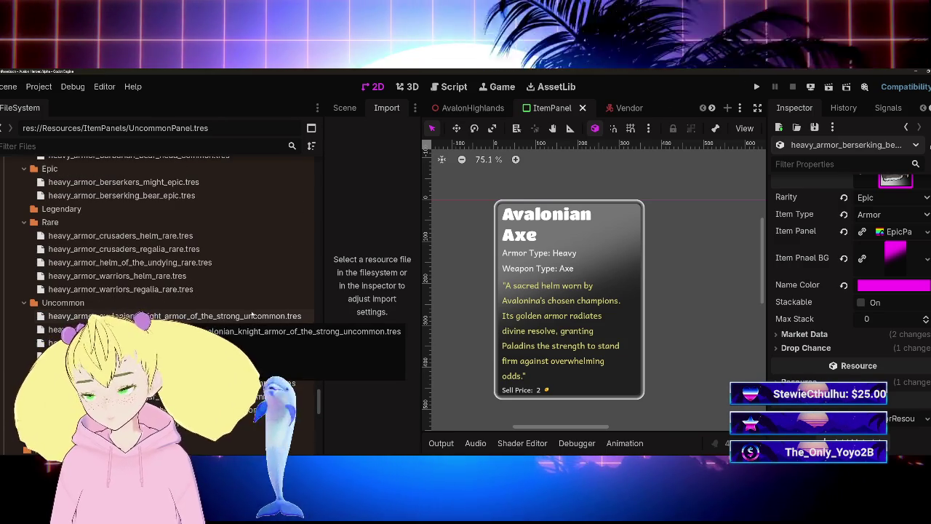
click(625, 108)
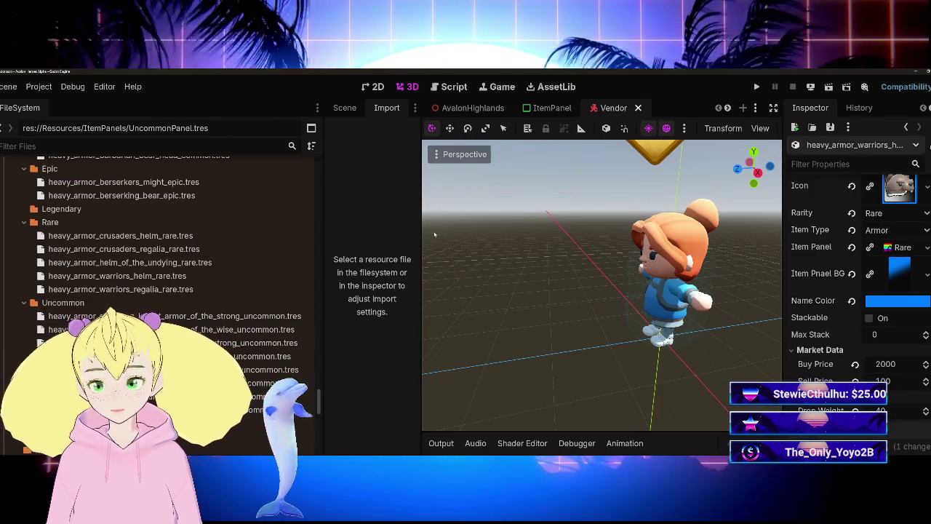
click(344, 108)
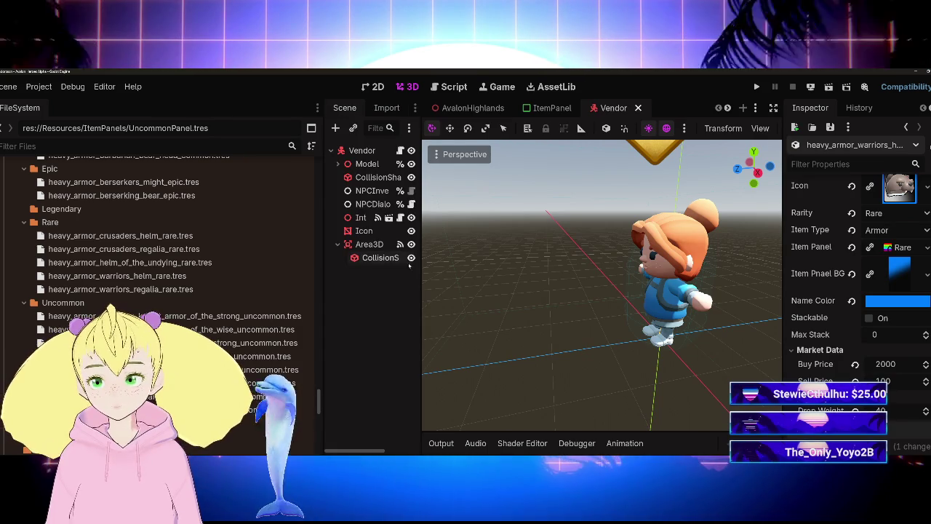
click(364, 190)
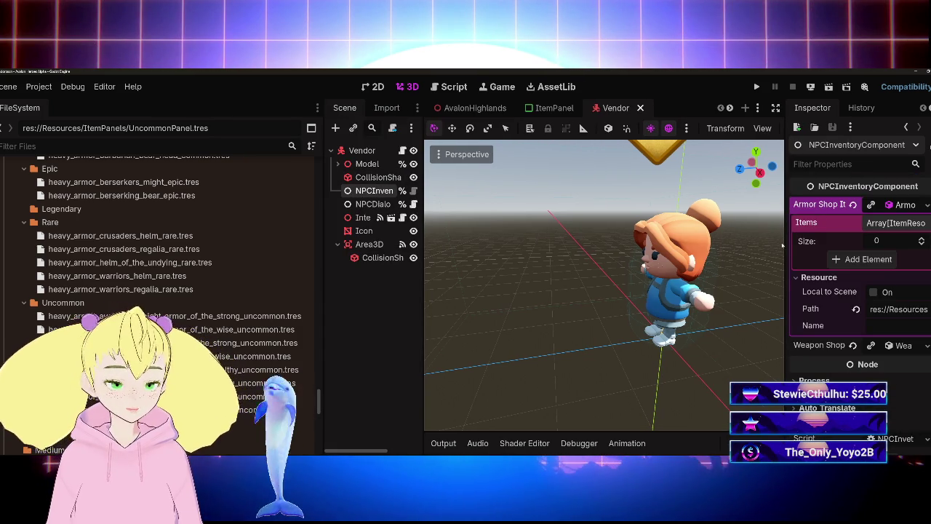
Widen the Inspector and expand the empty Items array of Armor Shop Items
drag(784, 258, 624, 258)
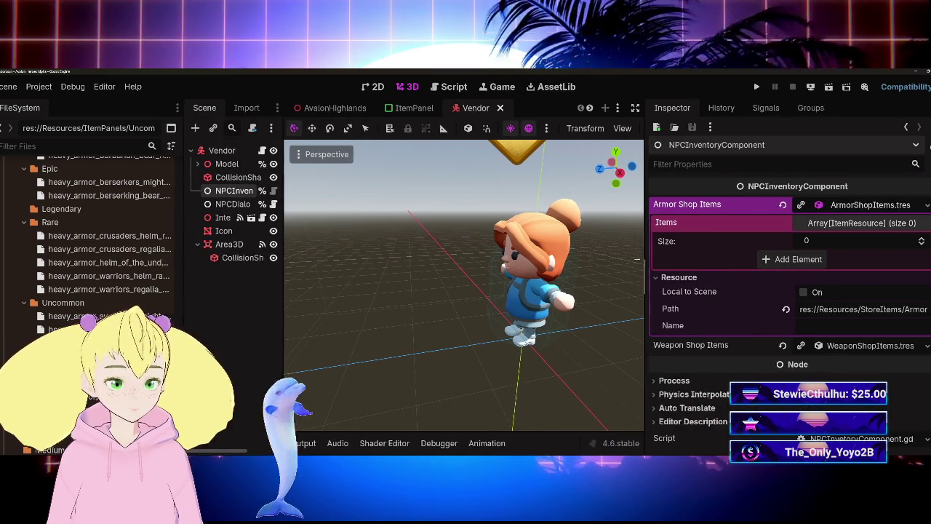
click(839, 223)
click(839, 224)
click(839, 224)
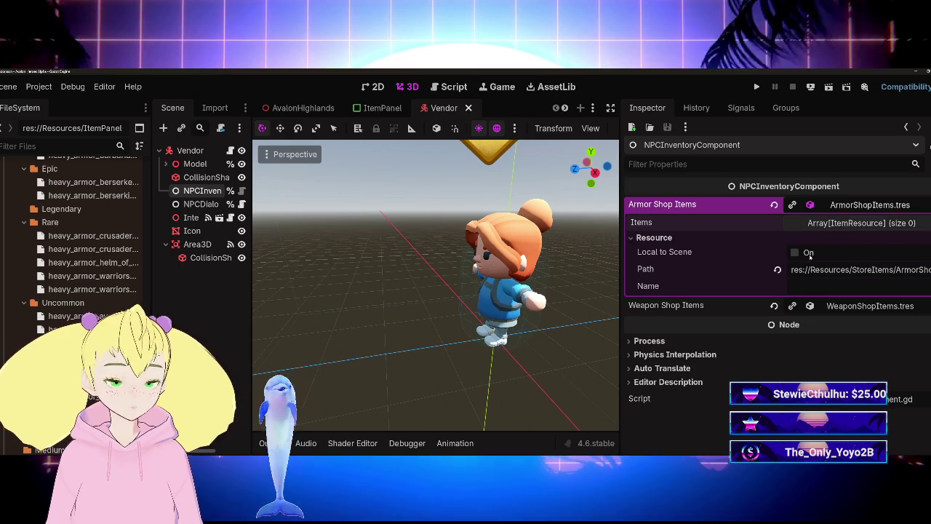
click(638, 240)
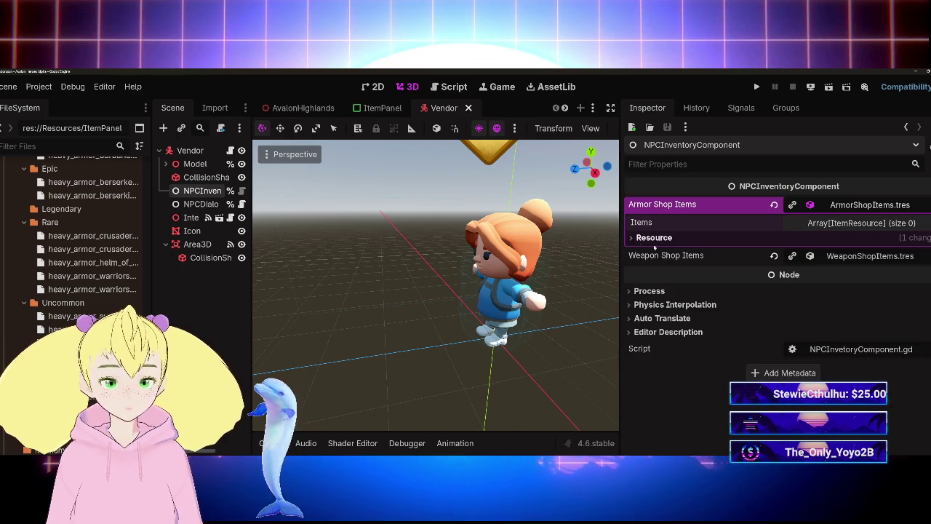
click(847, 224)
Select the four common heavy armor .tres files and drag them toward the Items list
drag(152, 282, 333, 282)
scroll(188, 307, up, 3)
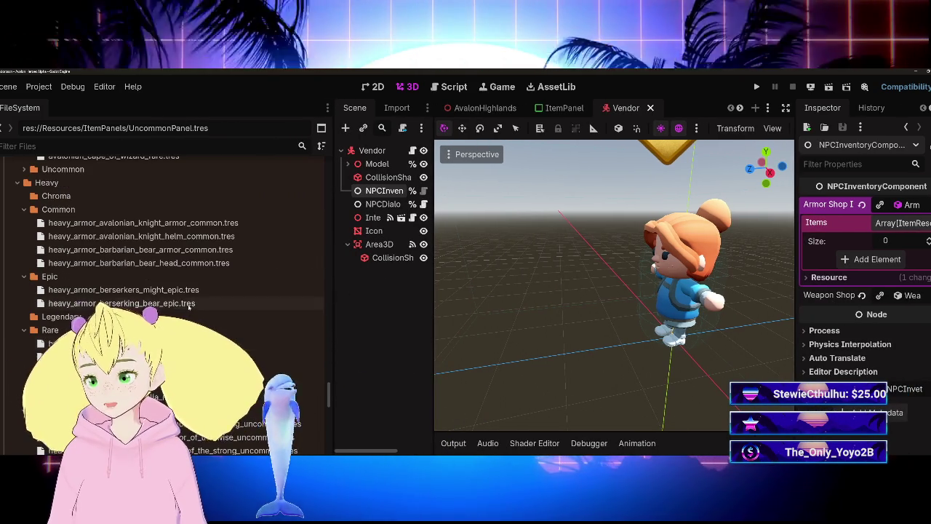
click(167, 223)
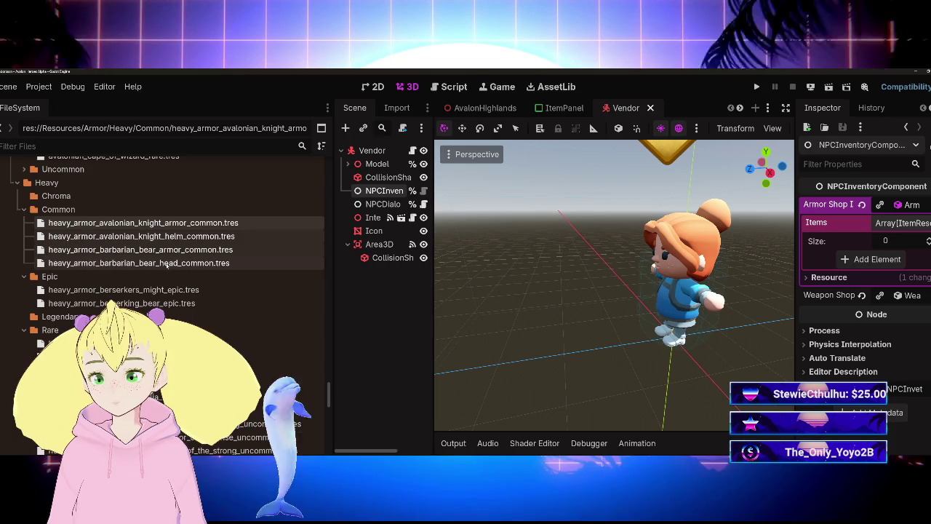
drag(142, 224, 750, 356)
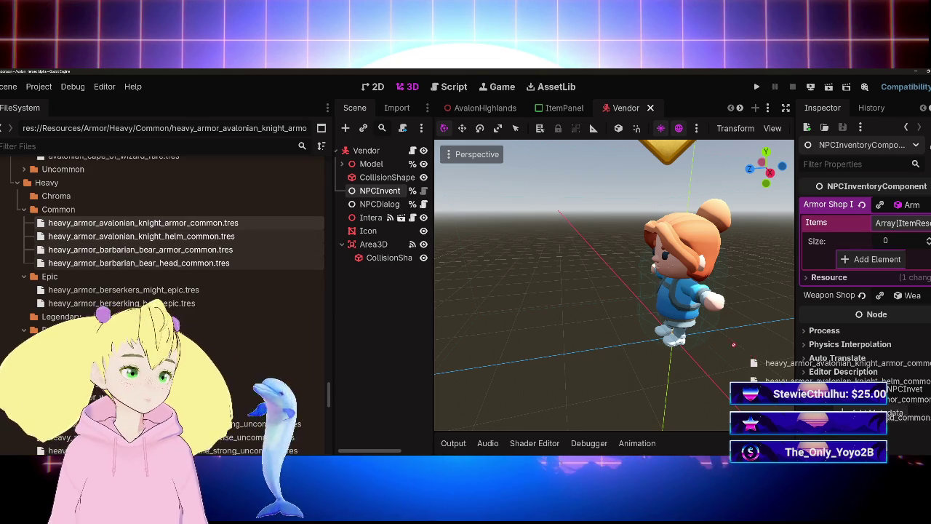
Add the eight Uncommon heavy armor files to the Vendor's Armor Shop Items array
drag(889, 225, 889, 227)
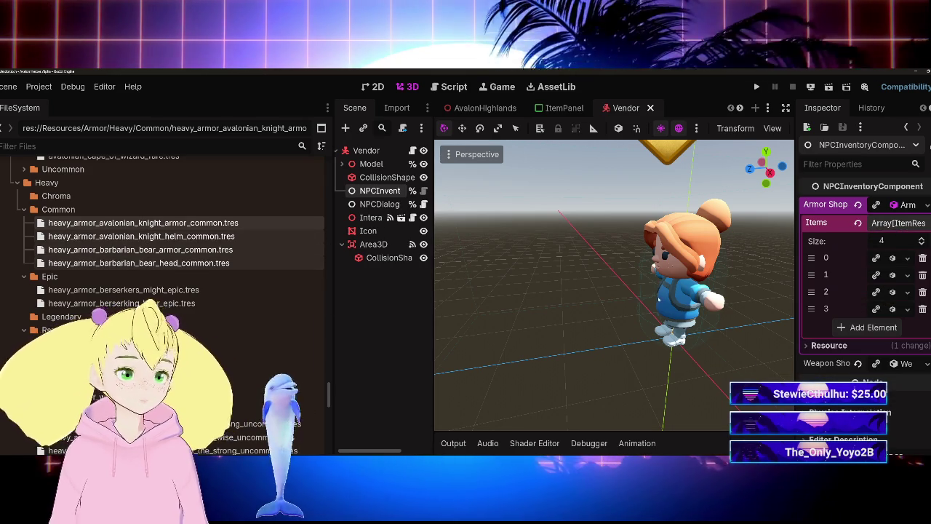
scroll(168, 291, down, 4)
click(174, 315)
shift+click(145, 410)
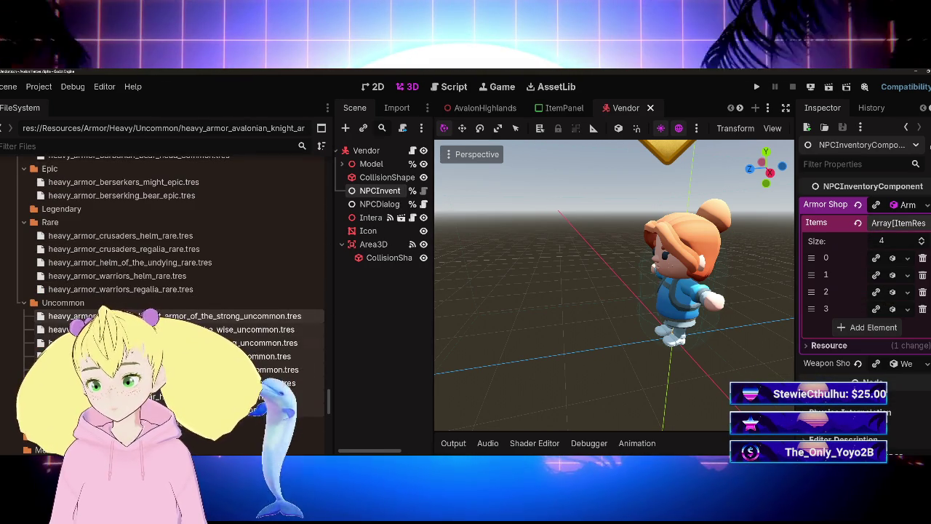
mouse_move(145, 410)
mouse_down()
mouse_move(632, 315)
mouse_move(895, 226)
mouse_up()
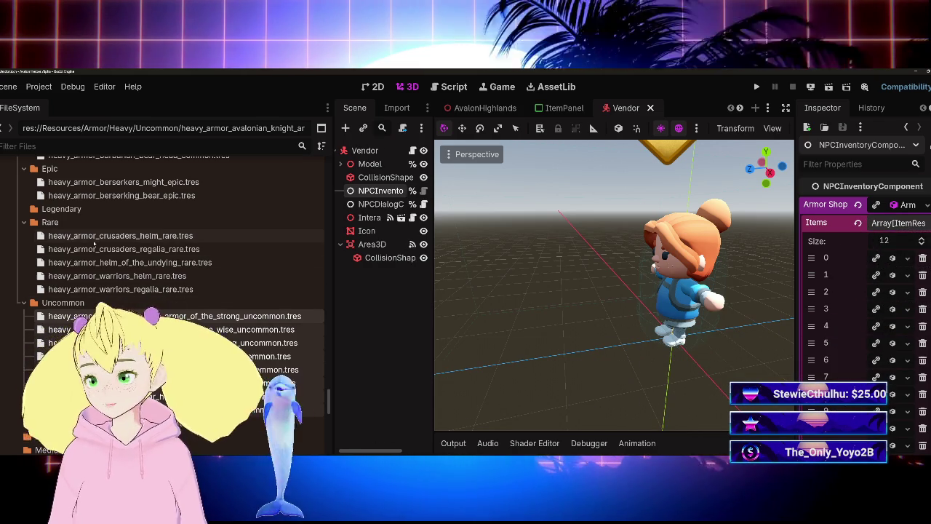
Add the five Rare heavy armor files, crusaders helm through warriors regalia, to the array
click(116, 235)
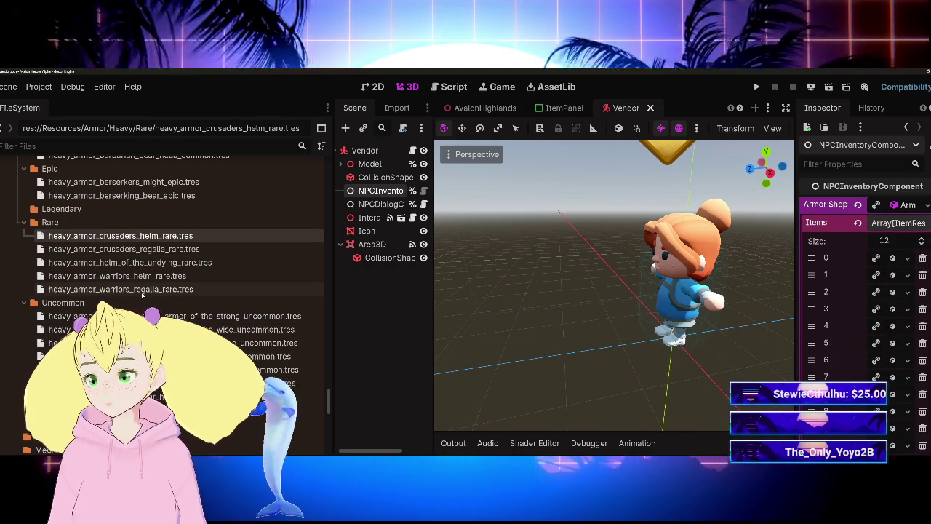
shift+click(138, 289)
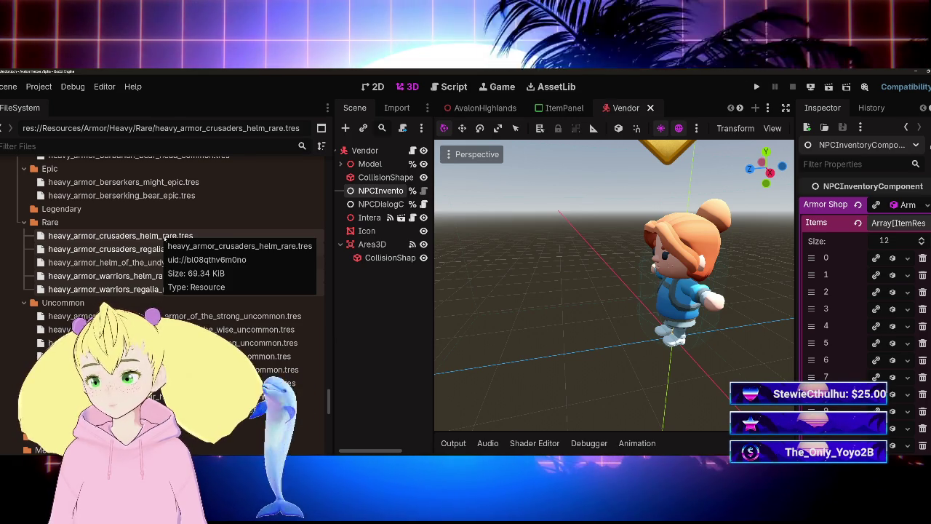
mouse_move(165, 238)
mouse_down()
mouse_move(235, 245)
mouse_move(187, 235)
mouse_up()
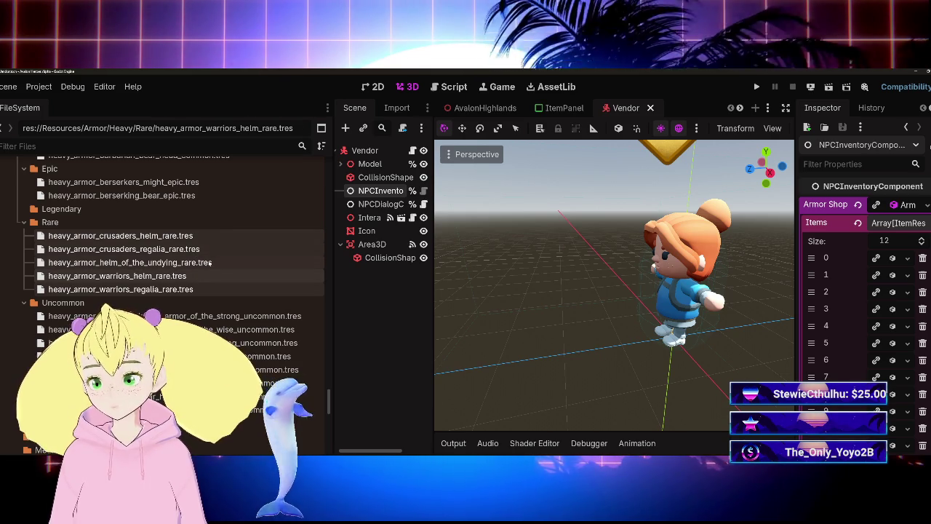
mouse_move(185, 270)
mouse_down()
mouse_move(254, 252)
mouse_move(691, 332)
mouse_up()
drag(895, 226, 895, 225)
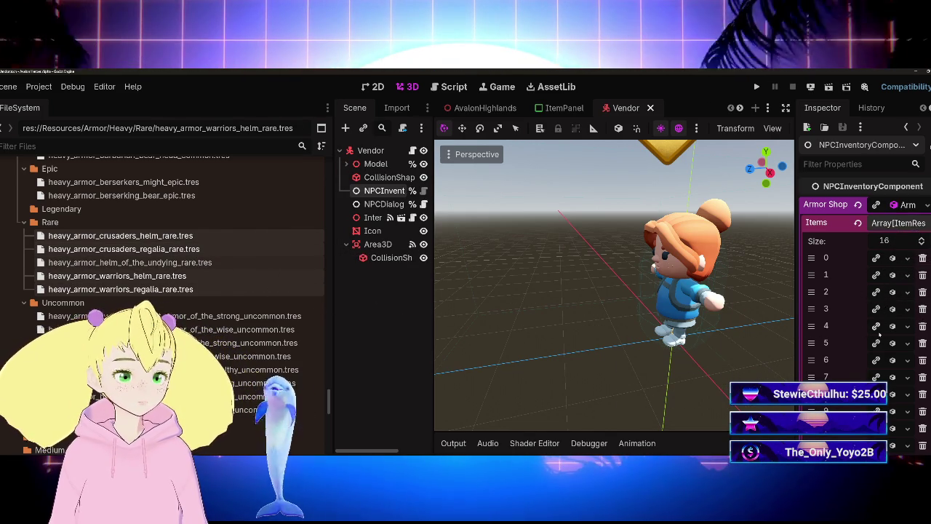
scroll(878, 342, down, 3)
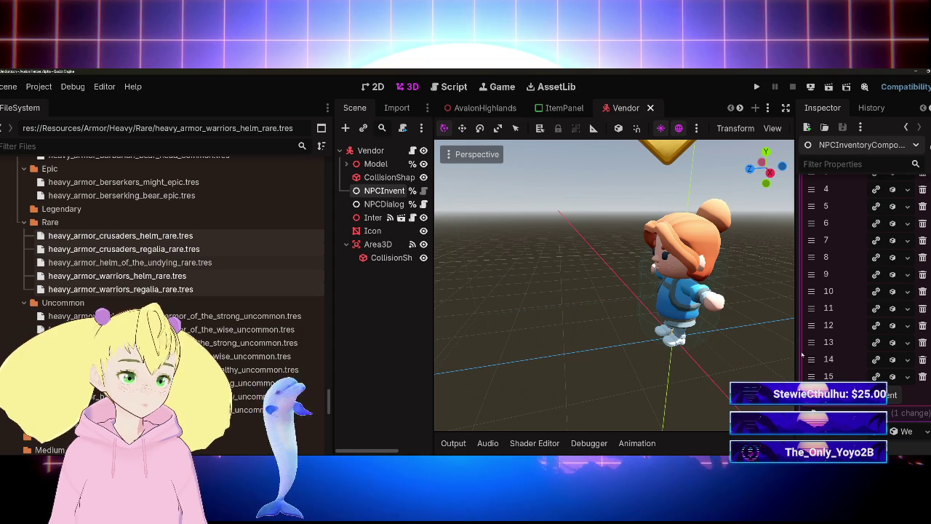
drag(795, 356, 643, 350)
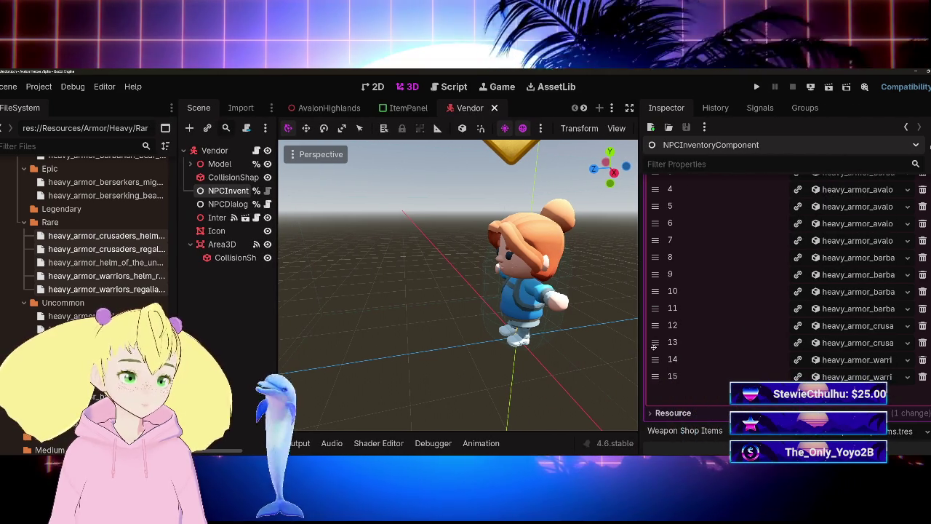
scroll(776, 345, up, 3)
scroll(775, 345, down, 3)
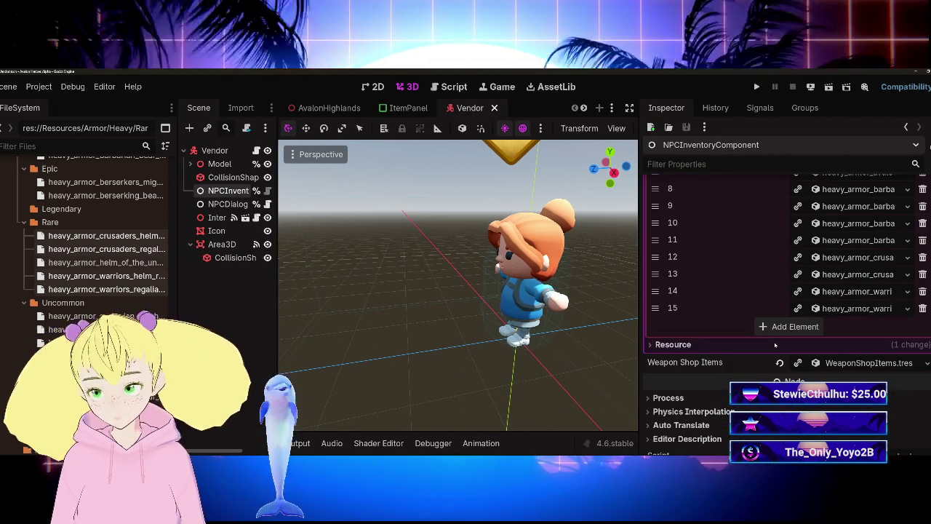
Save the Vendor scene with Ctrl+S
key(ctrl+s)
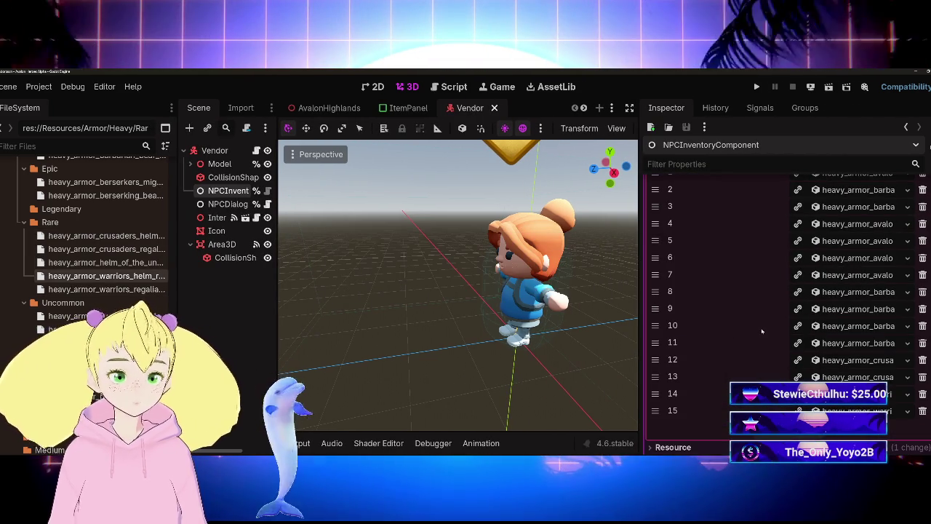
scroll(151, 290, up, 5)
scroll(71, 260, down, 3)
Collapse the Heavy armor folder and bring the Armor/Back cape files into view
click(18, 183)
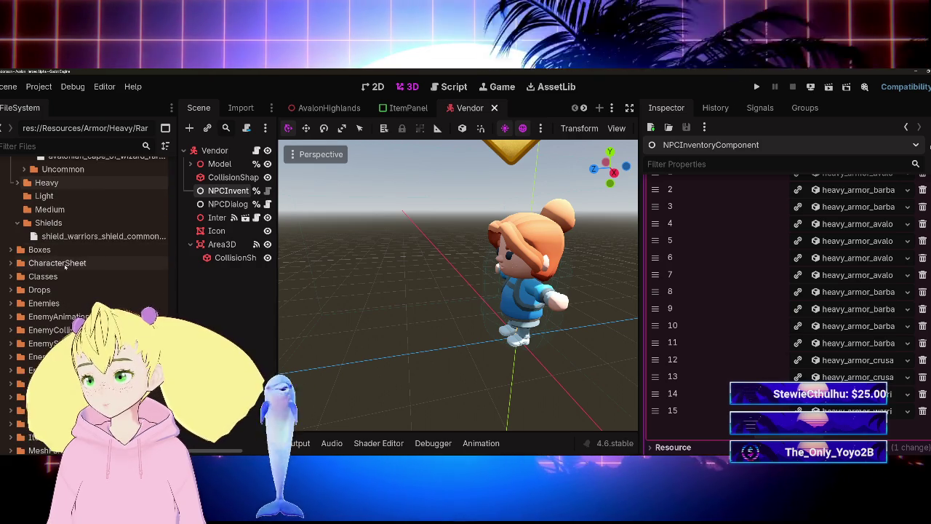
scroll(69, 270, up, 3)
scroll(69, 270, up, 2)
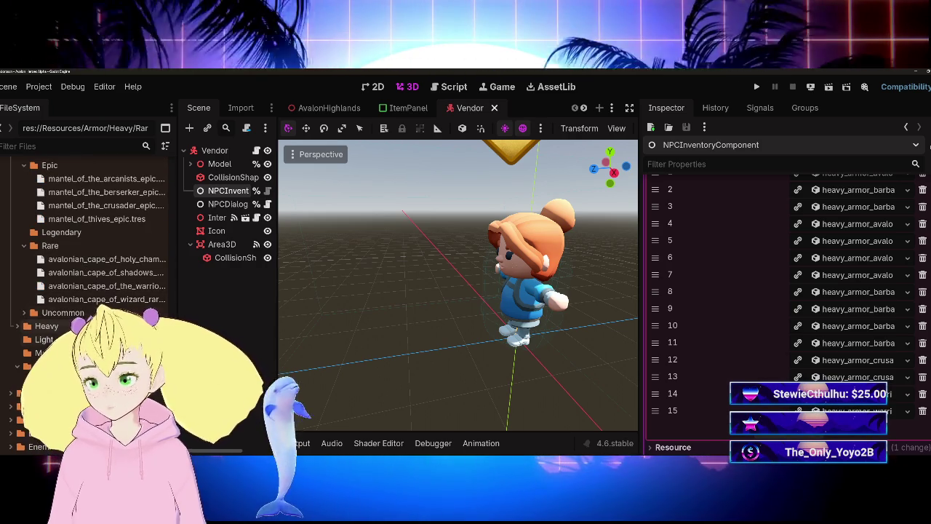
scroll(69, 270, up, 1)
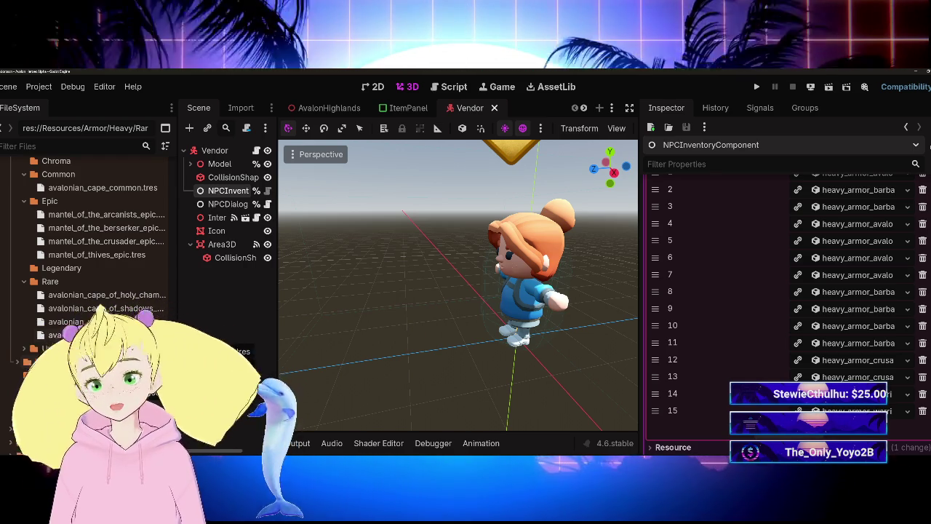
scroll(69, 306, up, 4)
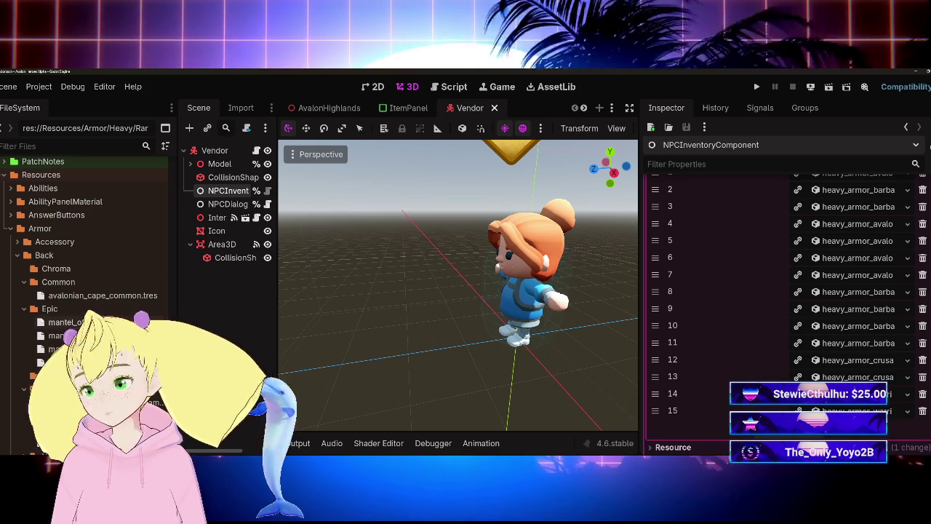
scroll(65, 294, down, 4)
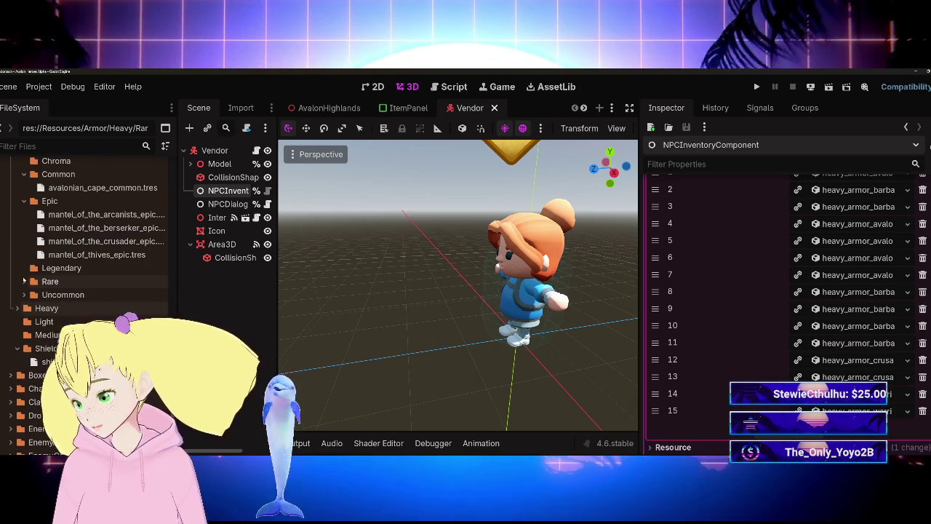
scroll(64, 295, up, 3)
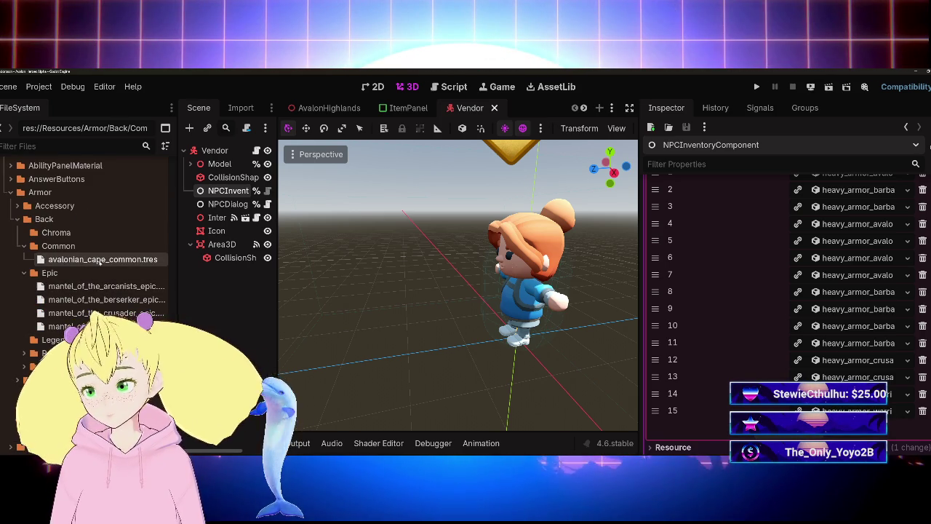
scroll(676, 356, up, 3)
Add the common, uncommon and rare Avalonian cape files to the Armor Shop Items array
mouse_move(103, 259)
mouse_down()
mouse_move(182, 392)
mouse_move(847, 302)
mouse_move(838, 225)
mouse_up()
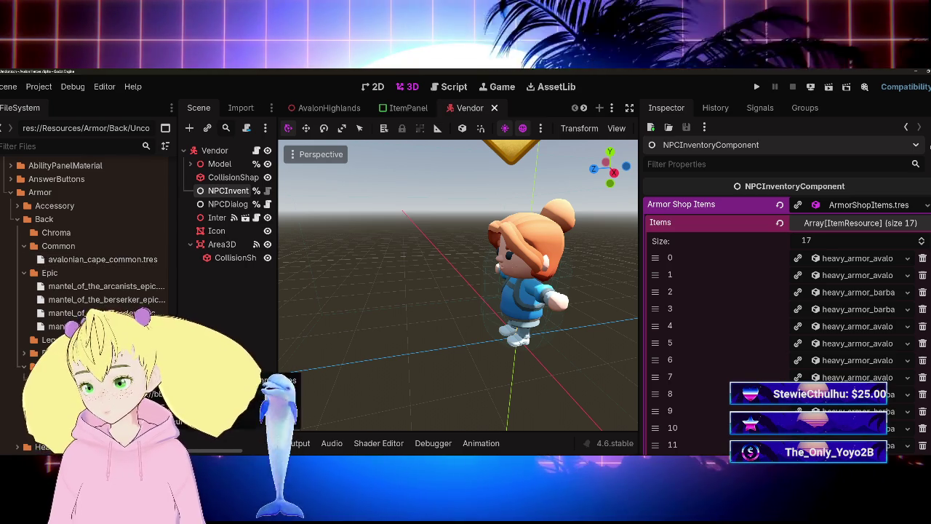
mouse_move(109, 393)
mouse_down()
mouse_move(604, 436)
mouse_move(846, 230)
mouse_up()
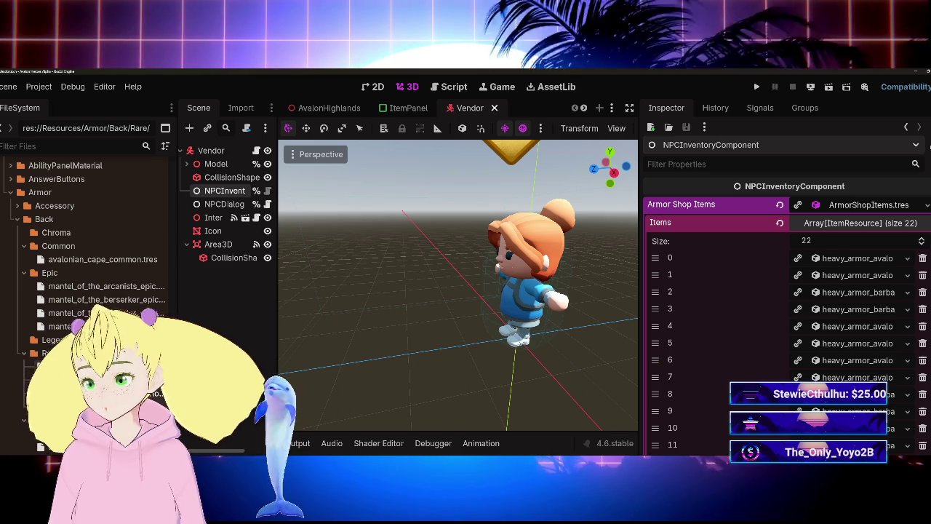
drag(109, 393, 832, 268)
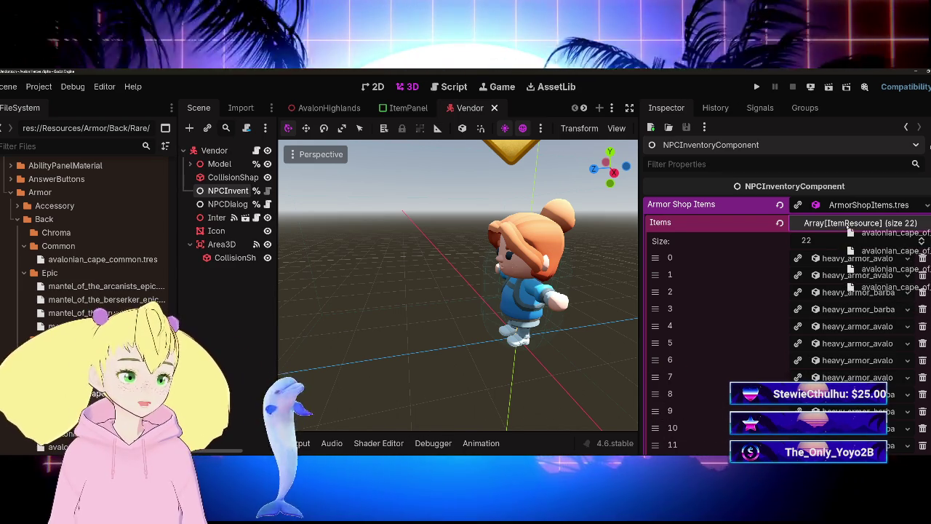
scroll(87, 255, down, 5)
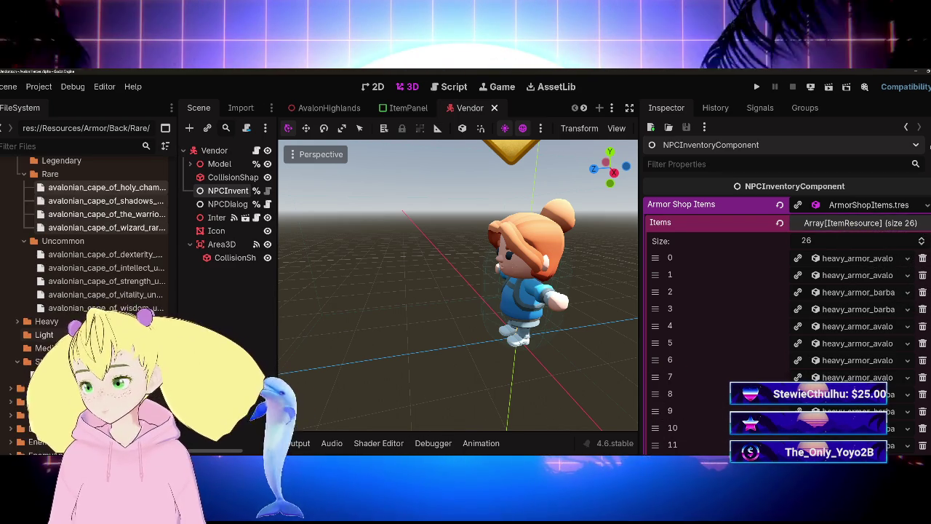
scroll(87, 255, up, 5)
Collapse the Back armor folder and save the scene with 26 items
scroll(87, 254, down, 5)
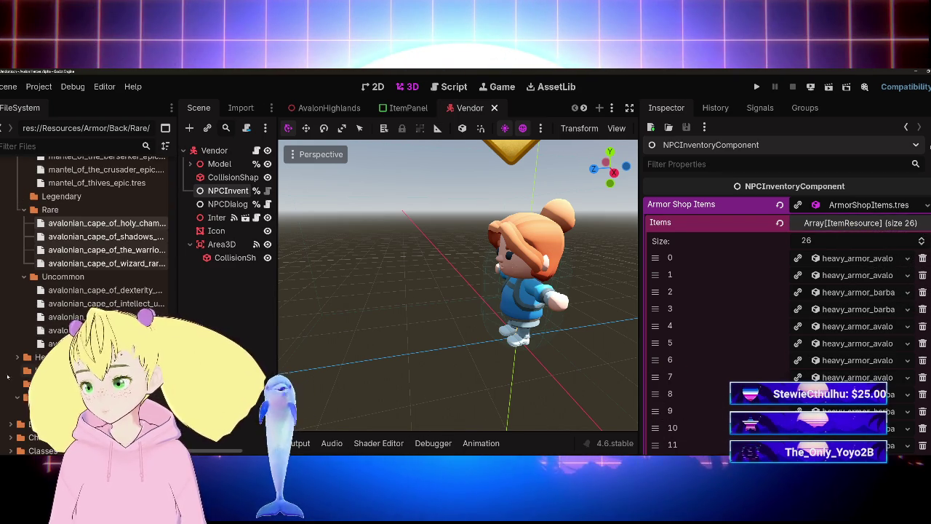
scroll(43, 255, up, 5)
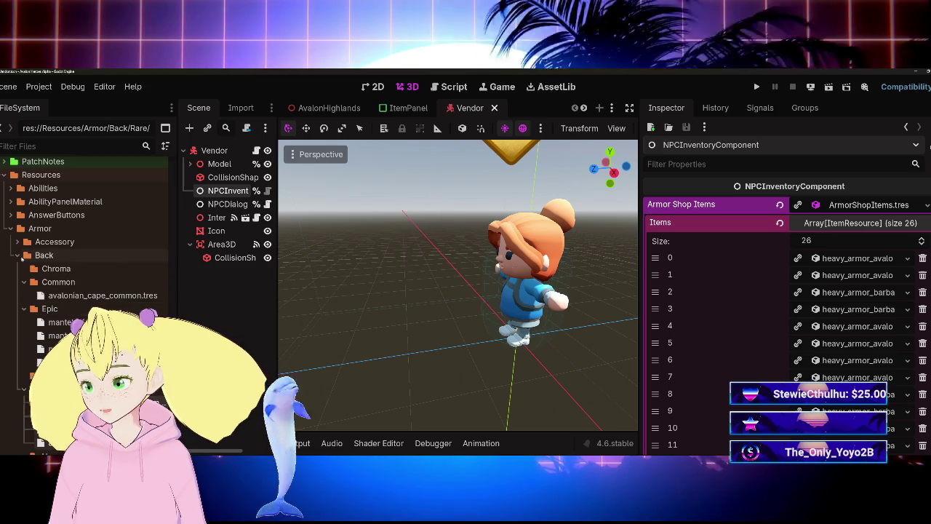
click(17, 255)
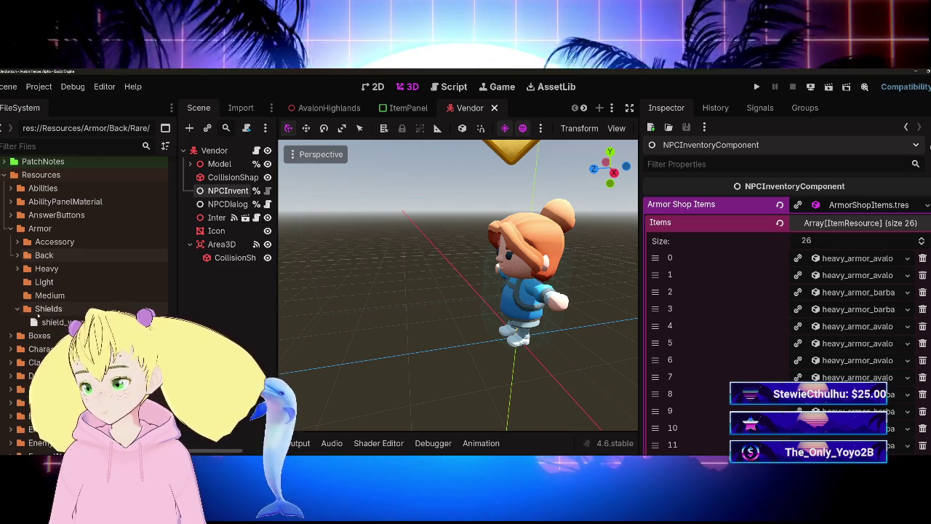
key(ctrl+s)
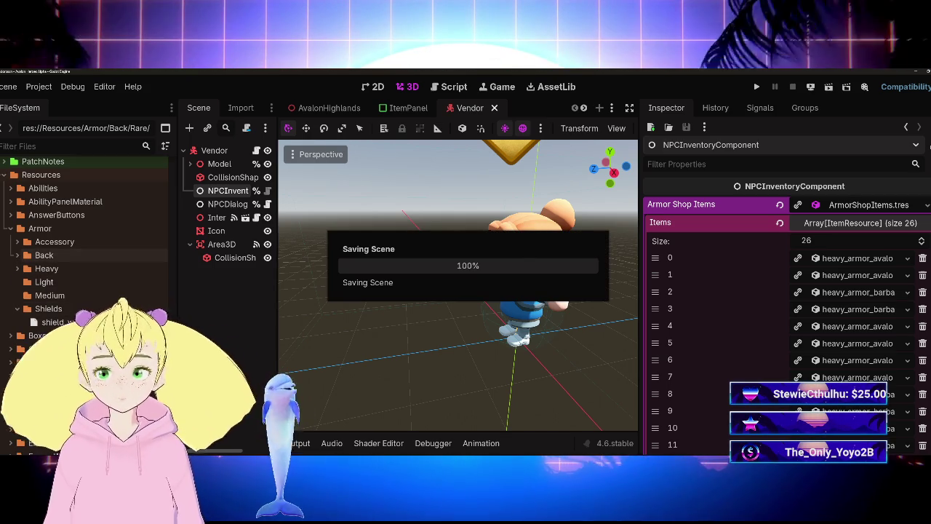
Save the Vendor scene again, keeping its 26 Armor Shop entries
scroll(786, 306, down, 10)
scroll(786, 306, up, 8)
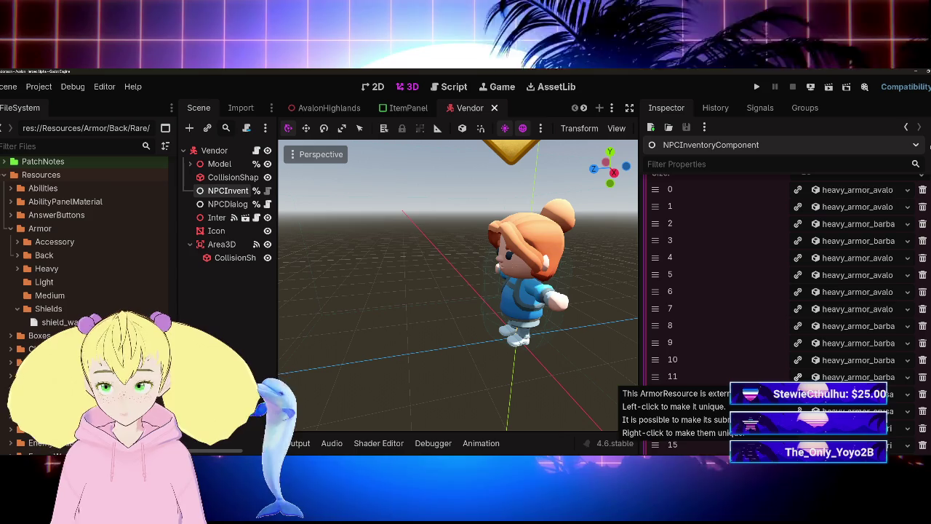
key(ctrl+s)
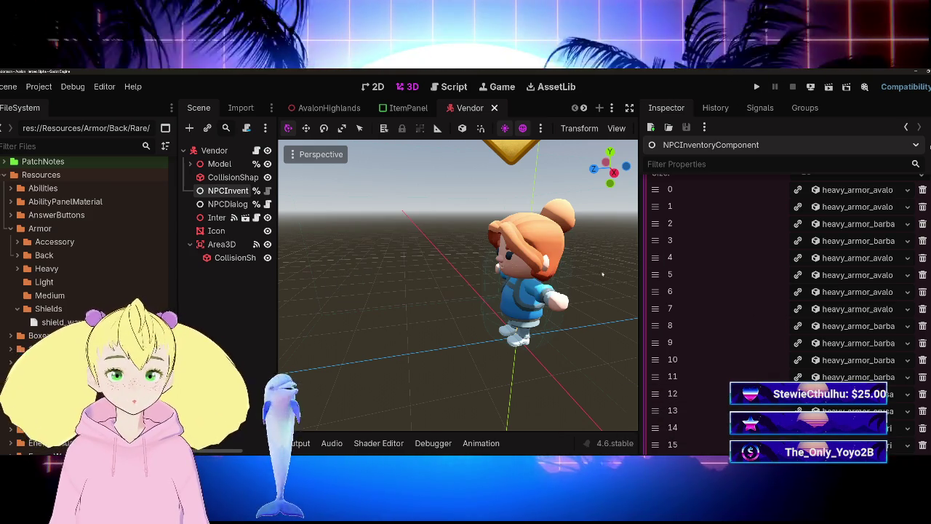
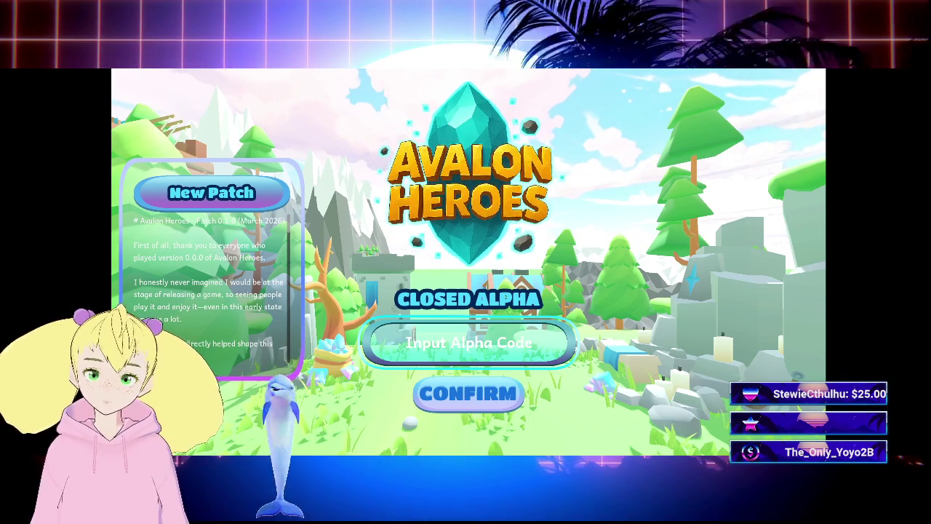
Paste and submit the closed-alpha access code, then enter the game as a confirmed guest
click(414, 340)
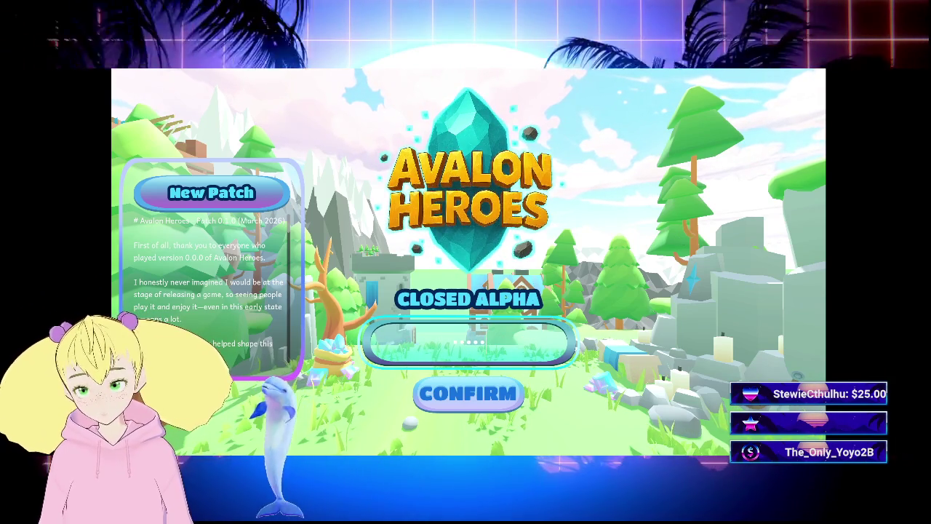
key(ctrl+v)
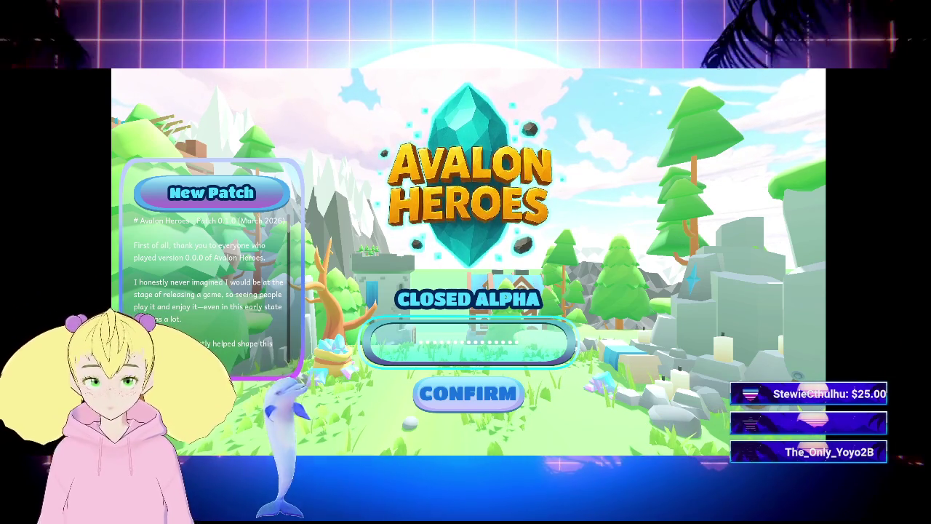
key(Return)
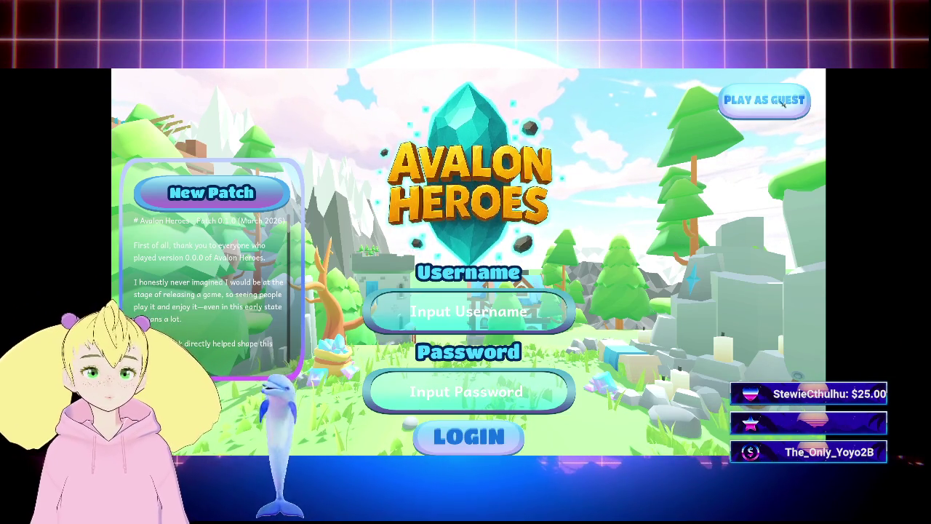
click(806, 100)
click(409, 304)
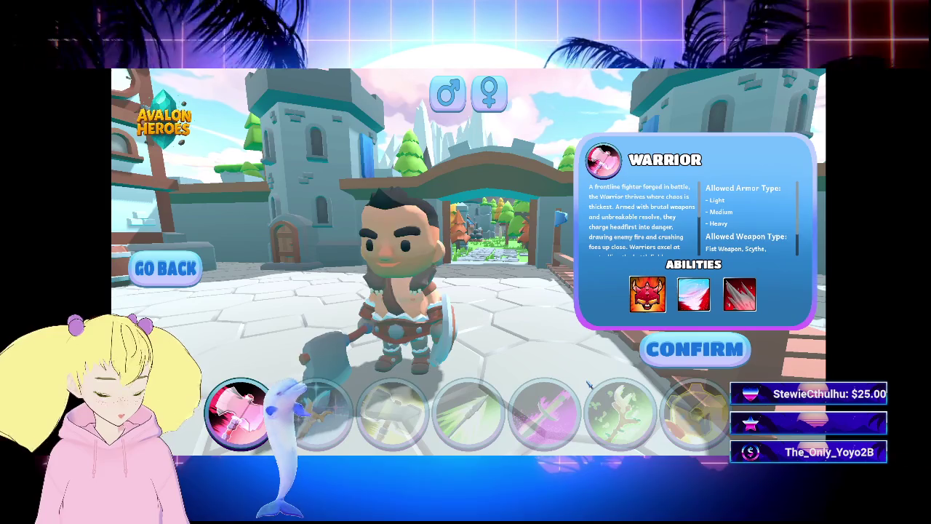
Make the Warrior female and cycle her hair to style 10
click(489, 93)
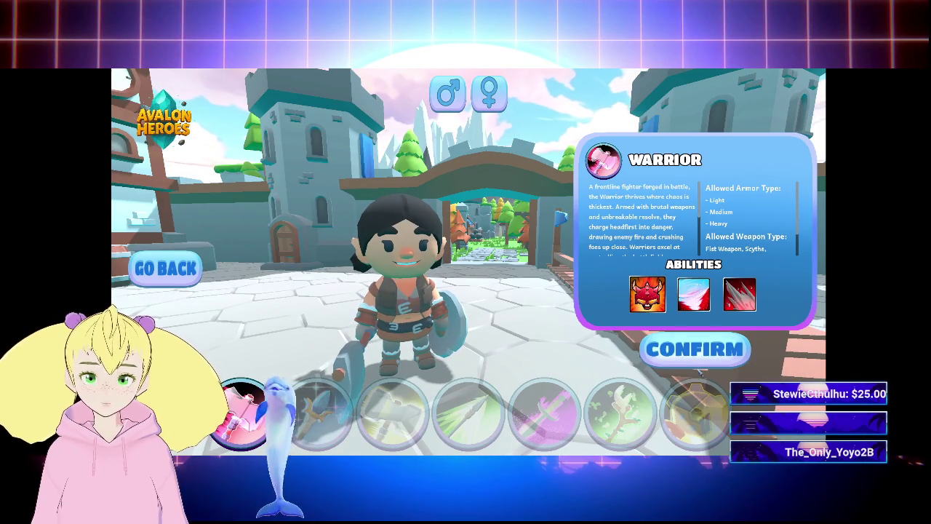
click(695, 351)
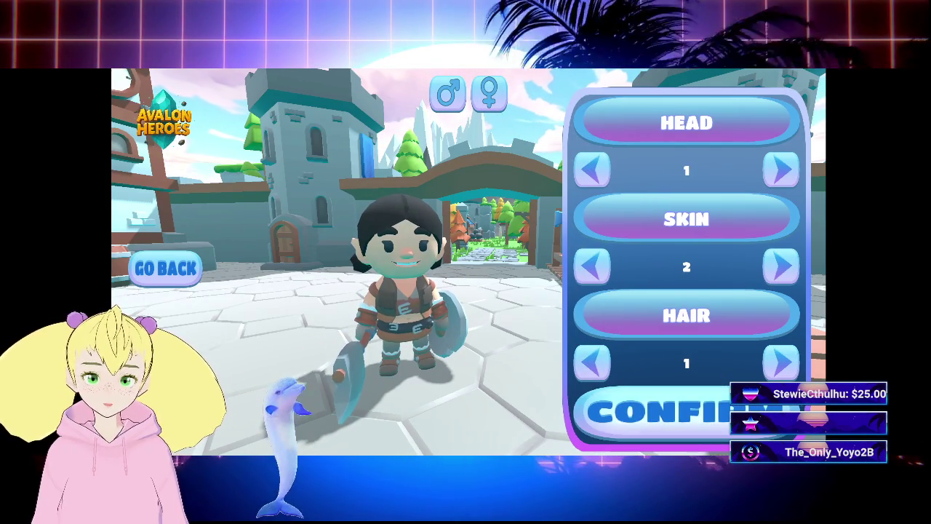
click(781, 362)
click(783, 363)
click(782, 363)
click(782, 363)
click(783, 364)
click(782, 363)
click(783, 364)
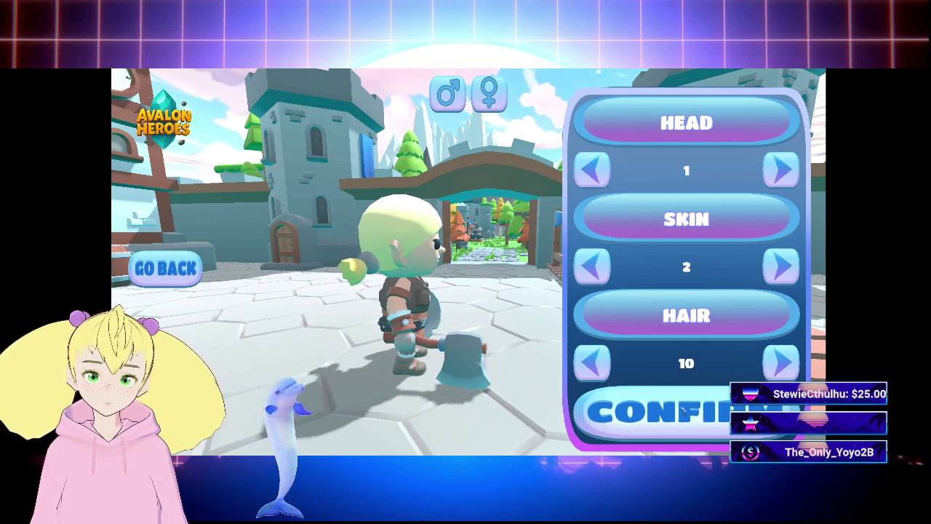
Accept the appearance and name the character TEST to enter the world
click(683, 412)
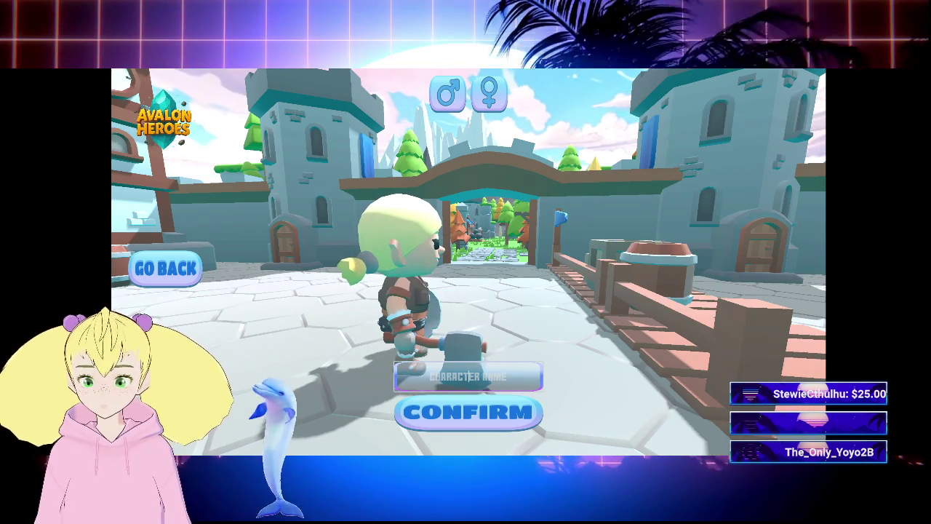
text(Rest)
key(BackSpace)
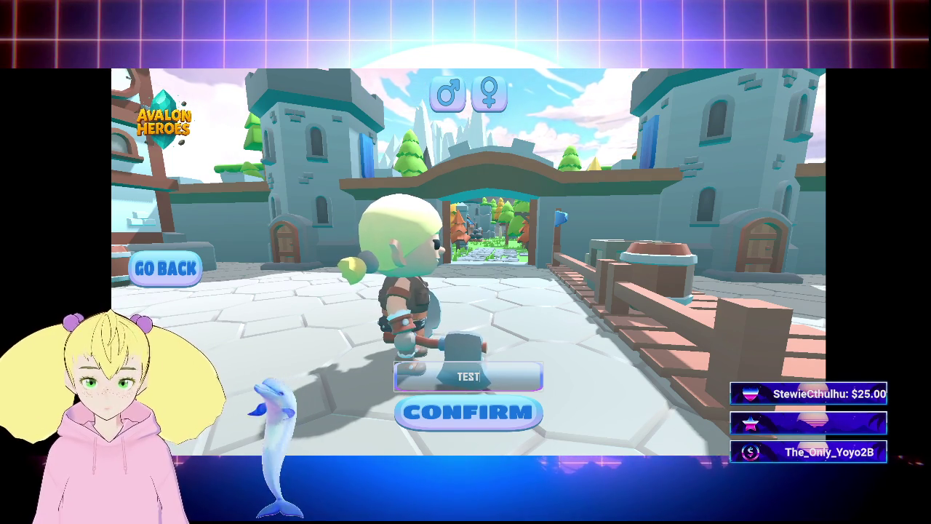
key(Return)
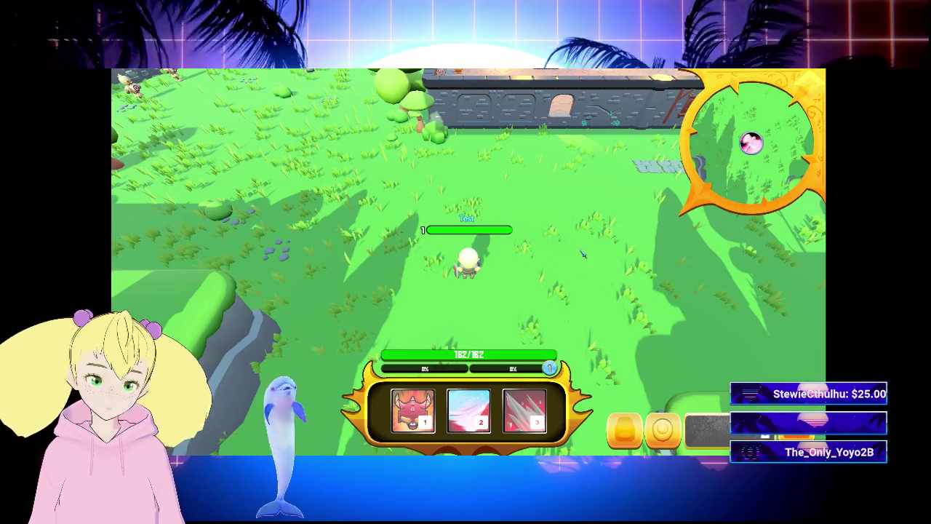
Walk along the stone path through the gateway to the shopkeeper and open her shop
click(582, 253)
key(w)
key(d)
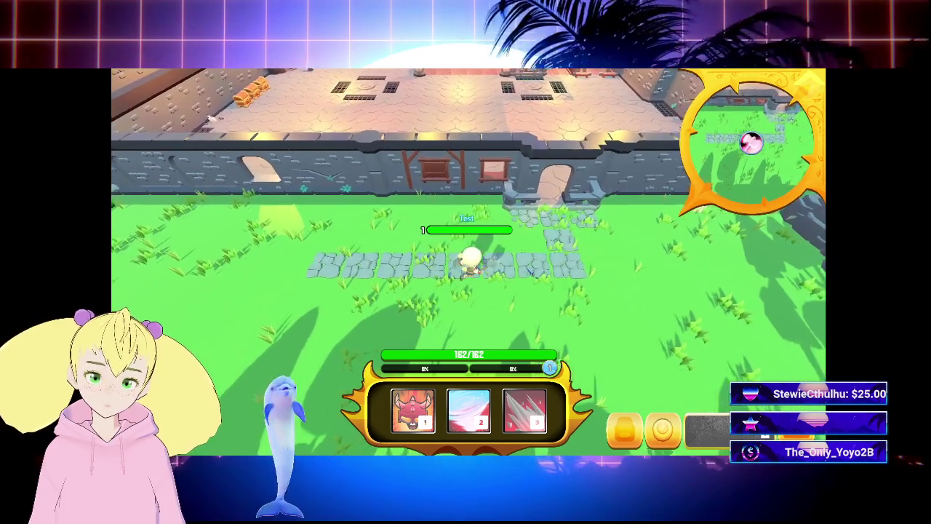
key(d)
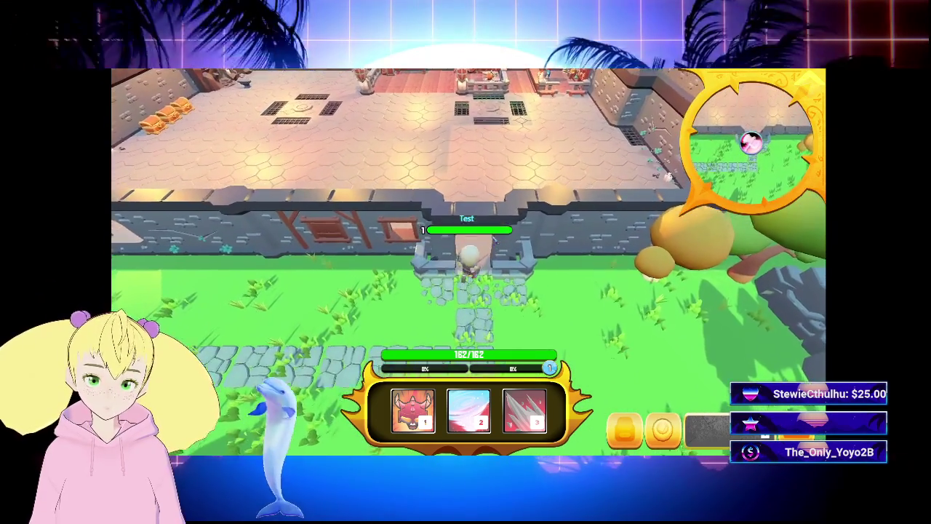
key(w)
key(w)
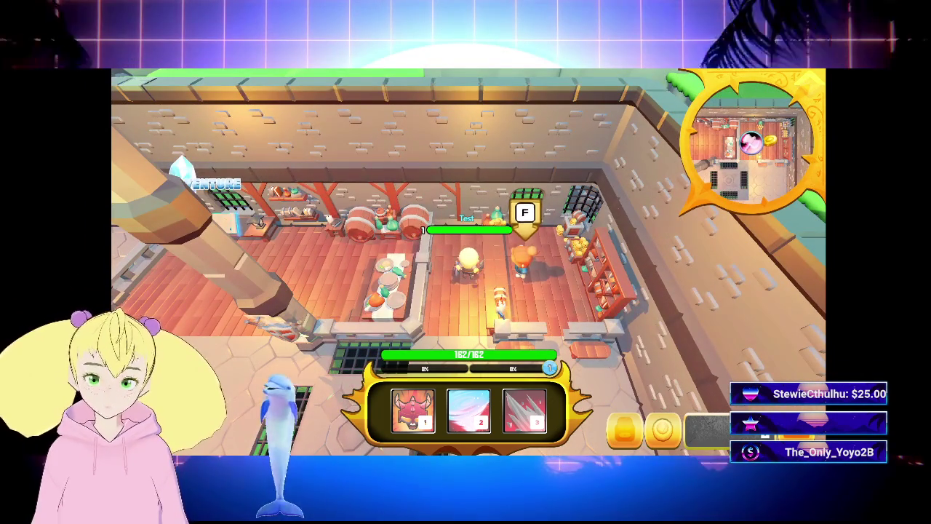
key(f)
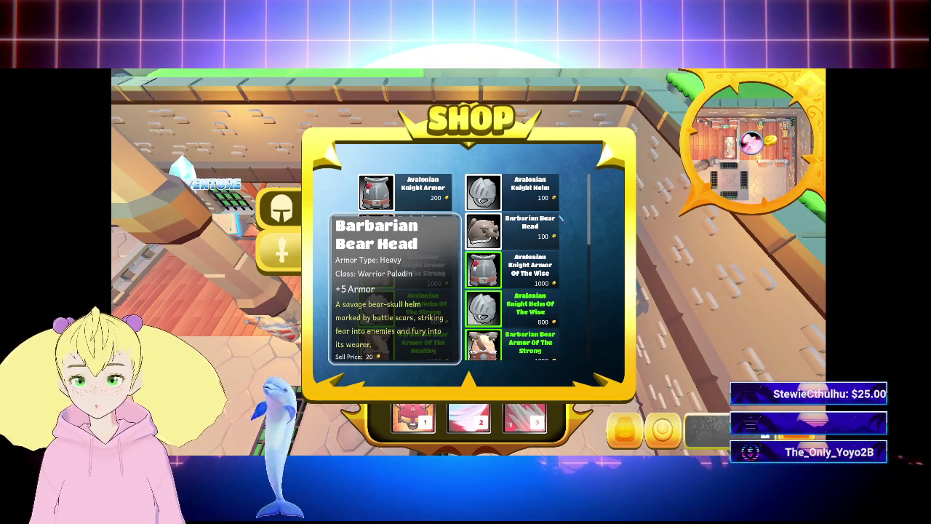
drag(595, 208, 603, 349)
scroll(592, 251, down, 3)
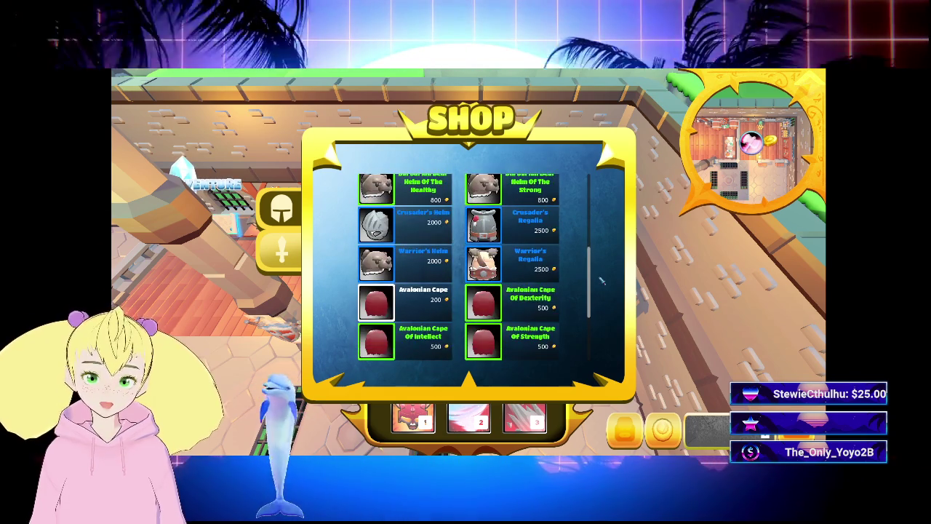
scroll(602, 236, up, 5)
scroll(603, 233, down, 3)
scroll(608, 225, up, 3)
scroll(611, 218, down, 3)
scroll(617, 211, up, 4)
scroll(615, 197, up, 1)
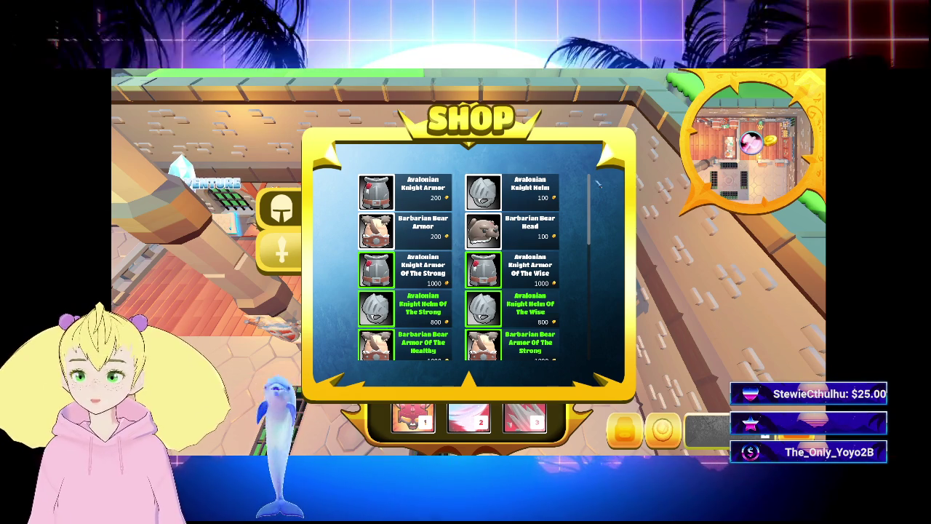
mouse_move(444, 272)
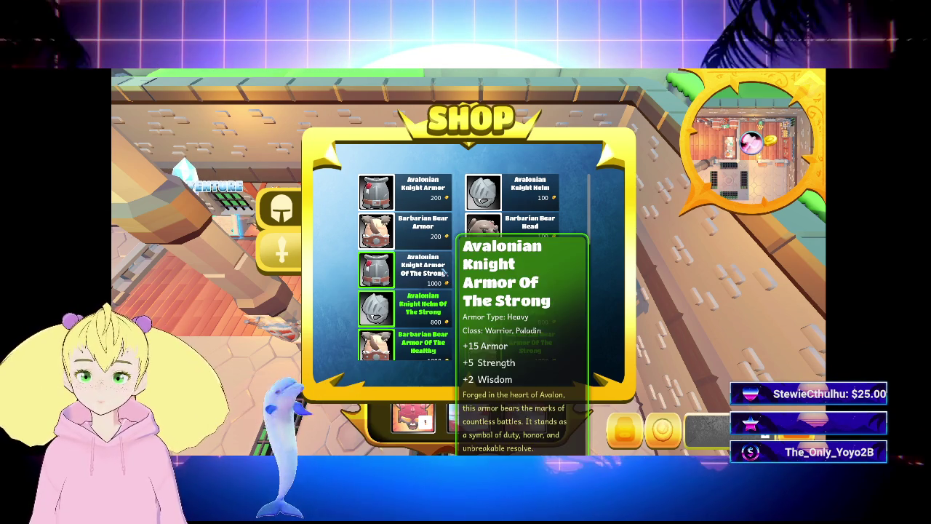
mouse_move(507, 275)
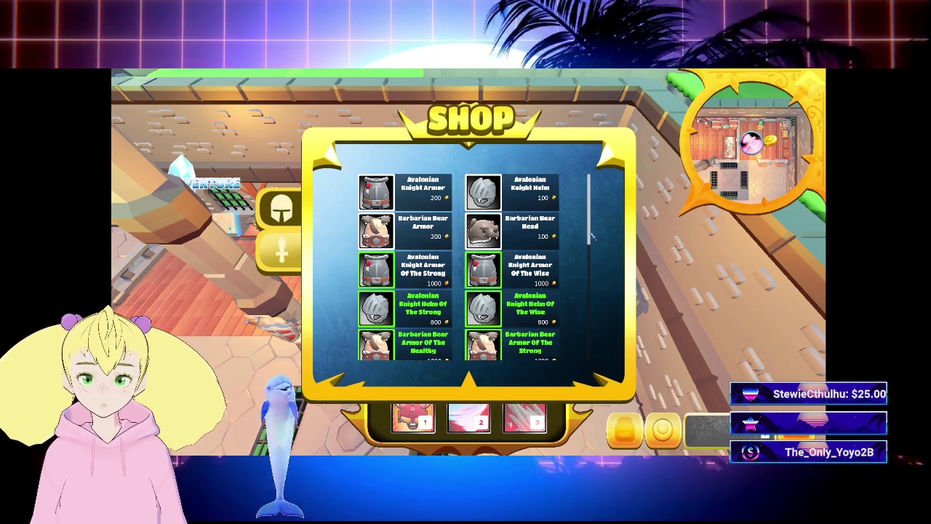
mouse_move(590, 230)
mouse_down()
mouse_move(591, 268)
mouse_move(601, 239)
mouse_move(599, 231)
mouse_move(598, 313)
mouse_move(596, 222)
mouse_up()
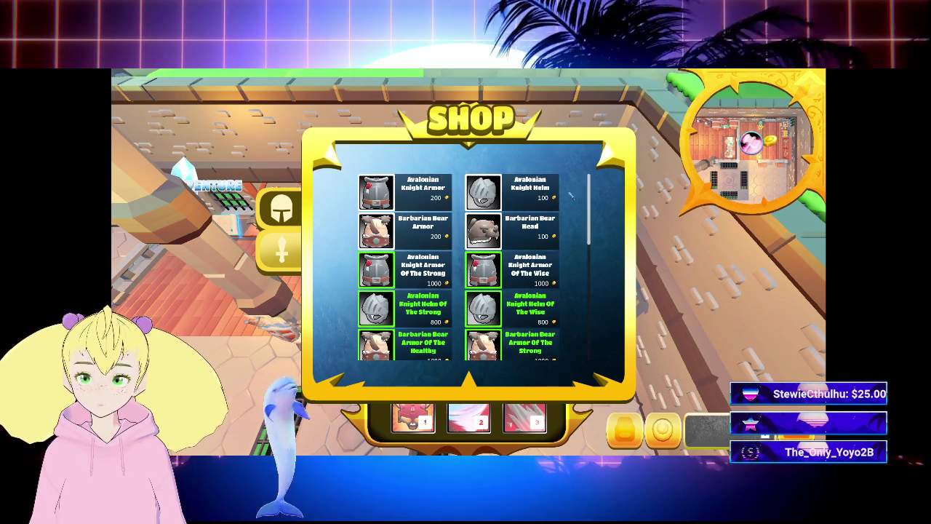
mouse_move(508, 187)
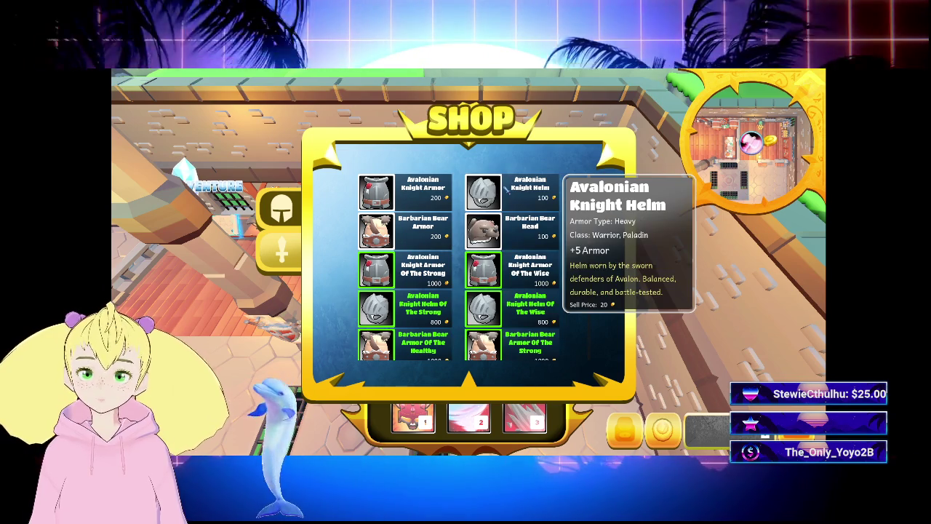
mouse_move(404, 243)
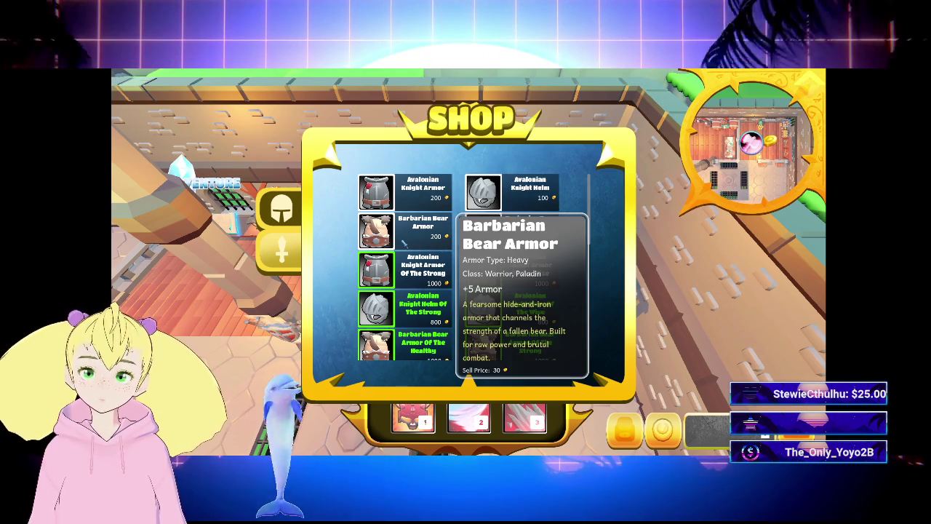
mouse_move(504, 230)
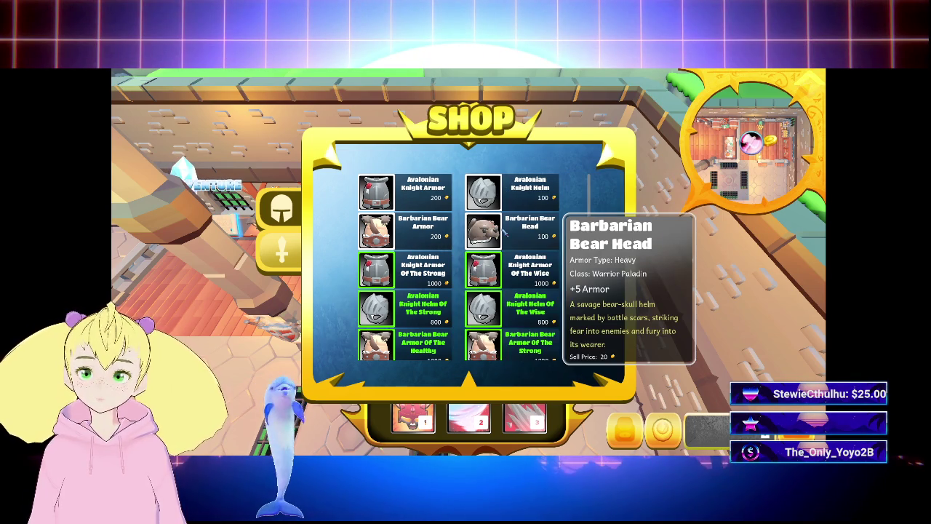
mouse_move(412, 267)
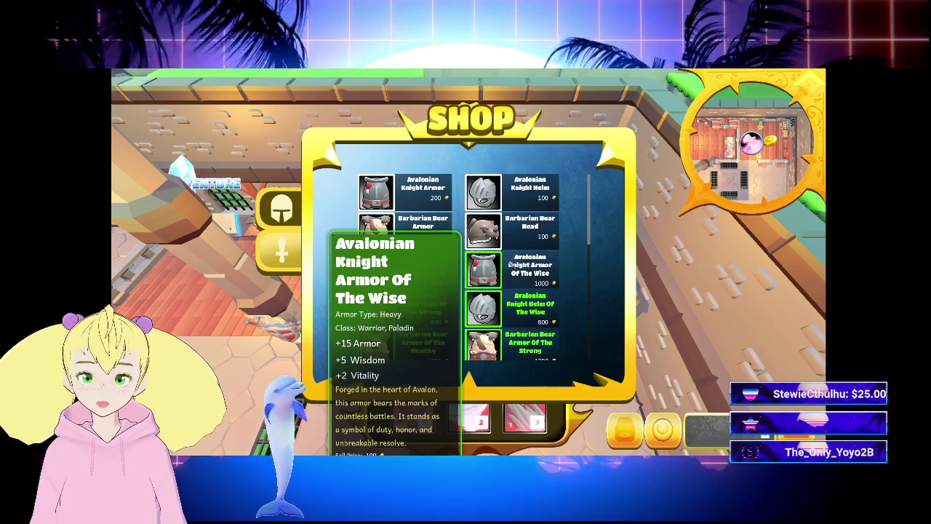
mouse_move(509, 307)
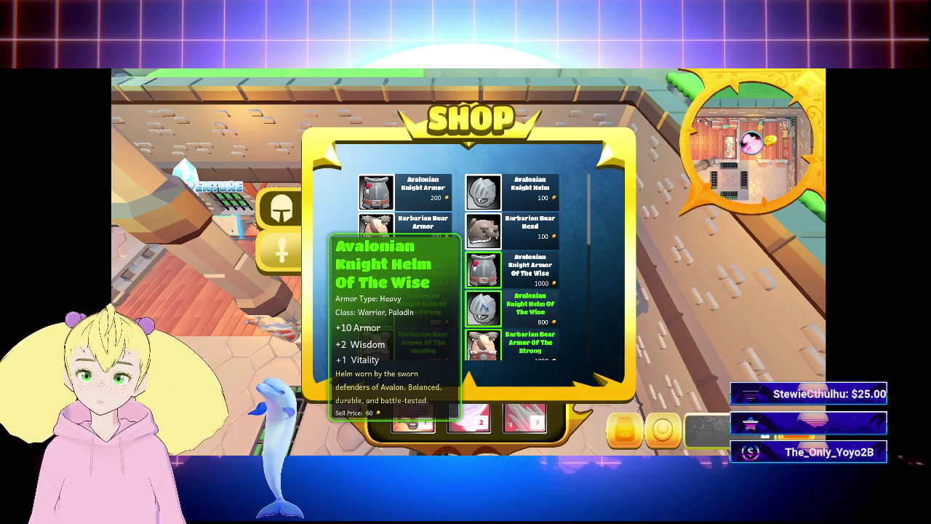
mouse_move(398, 302)
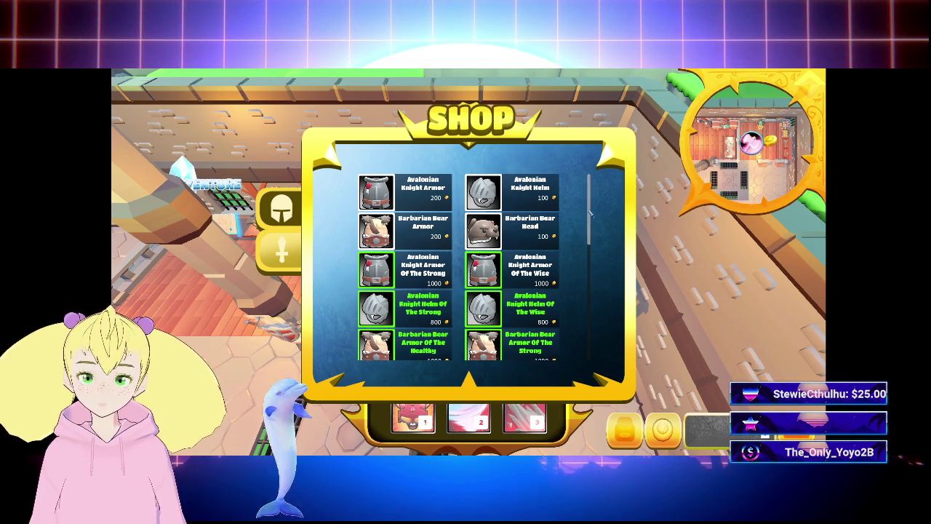
Read the tooltip stats of each Avalonian cape, then switch the shop to weapons
scroll(591, 211, down, 3)
mouse_move(376, 259)
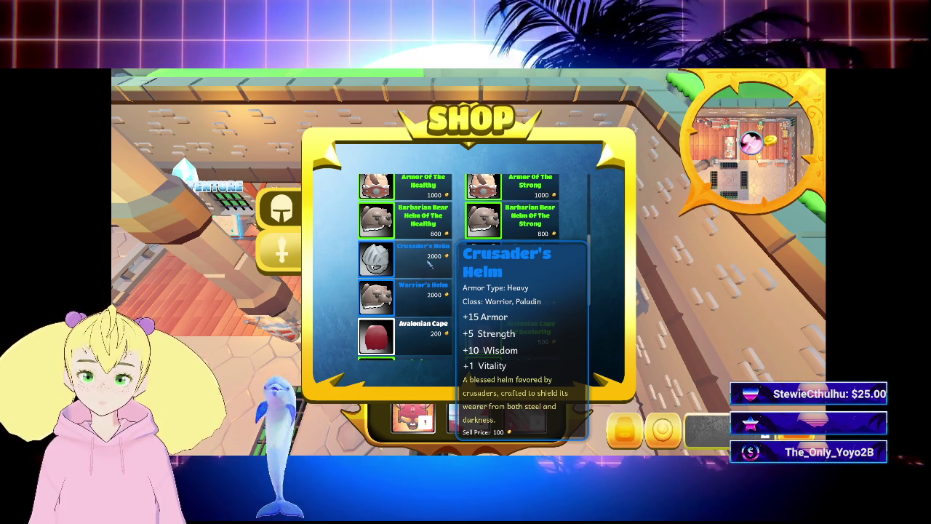
mouse_move(536, 264)
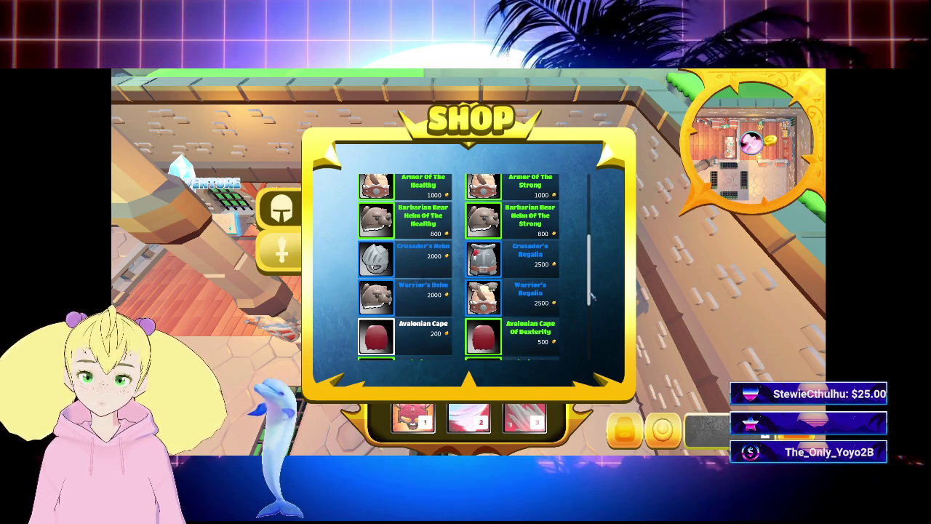
scroll(591, 297, down, 4)
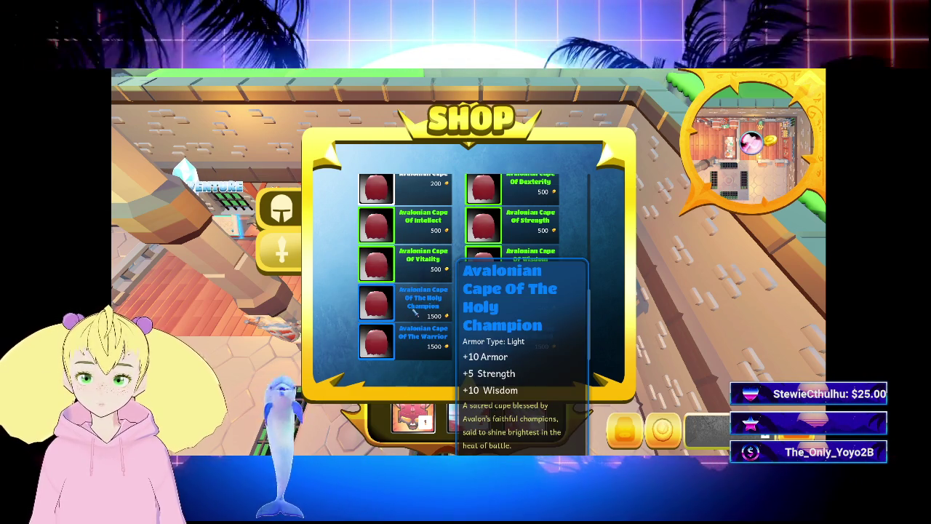
mouse_move(422, 347)
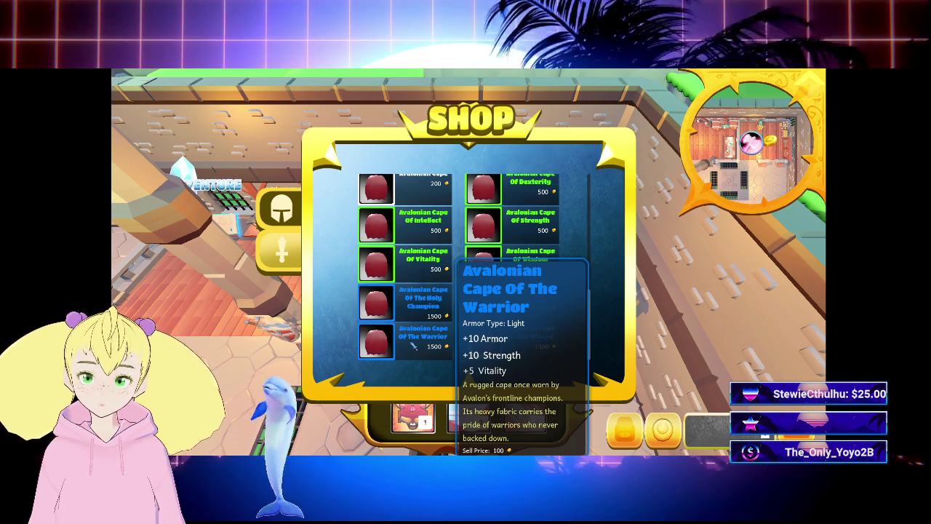
mouse_move(513, 310)
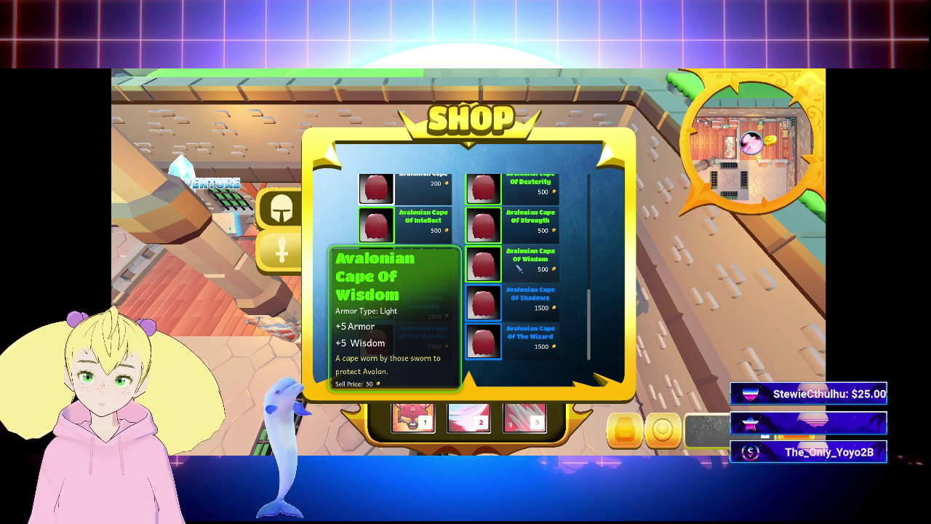
mouse_move(427, 265)
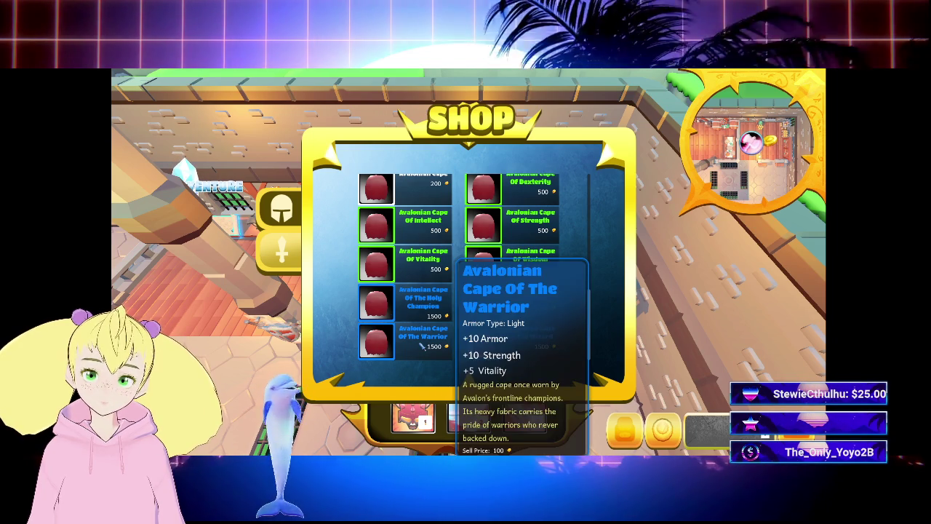
mouse_move(338, 227)
click(282, 247)
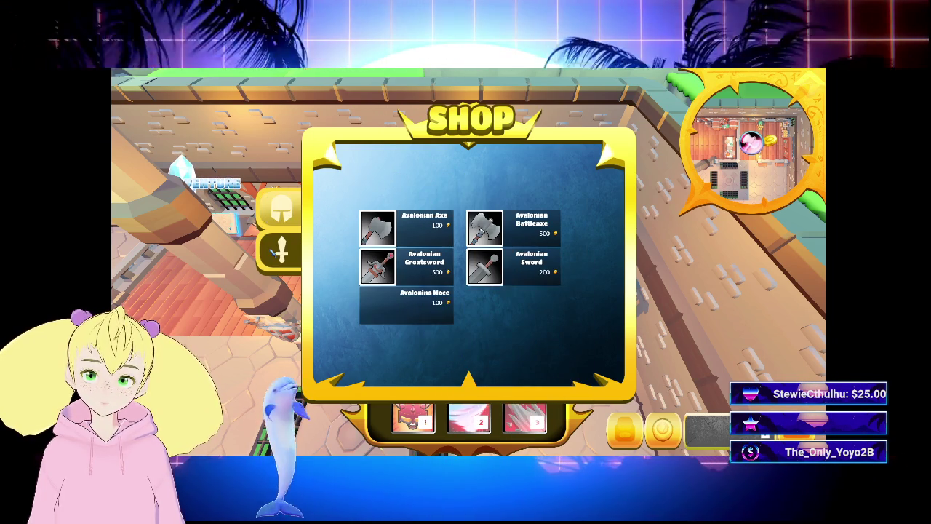
Return to the armor tab, scroll through the armor, helm and cape listings, then close the shop
click(281, 208)
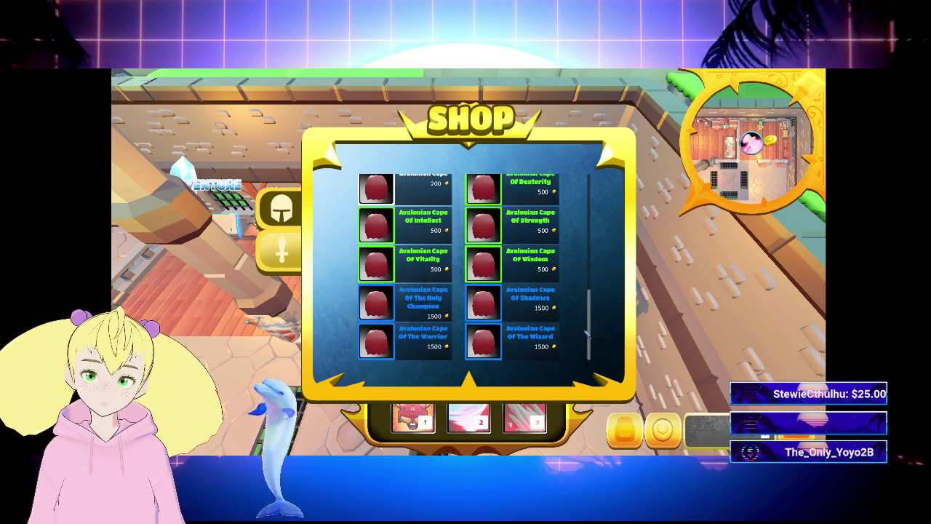
scroll(580, 268, up, 4)
scroll(580, 268, up, 3)
scroll(576, 359, down, 10)
scroll(576, 360, up, 5)
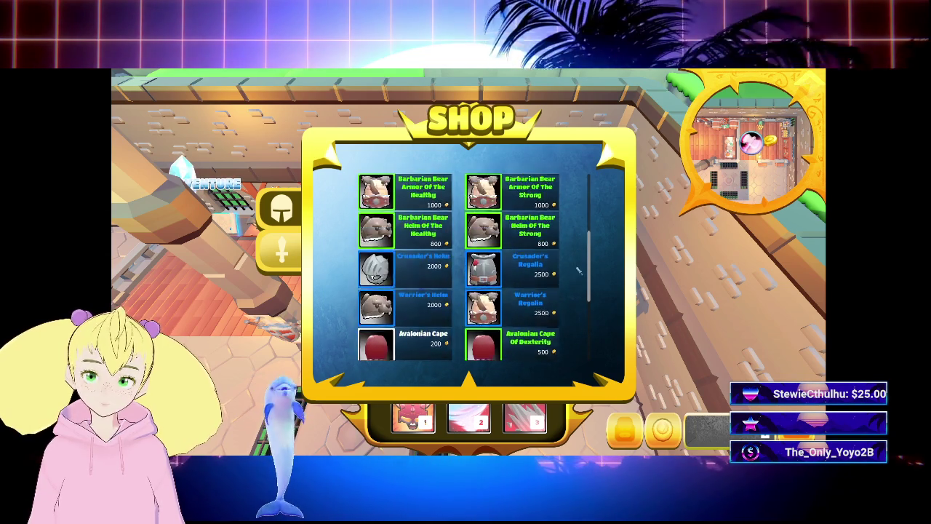
scroll(581, 280, up, 1)
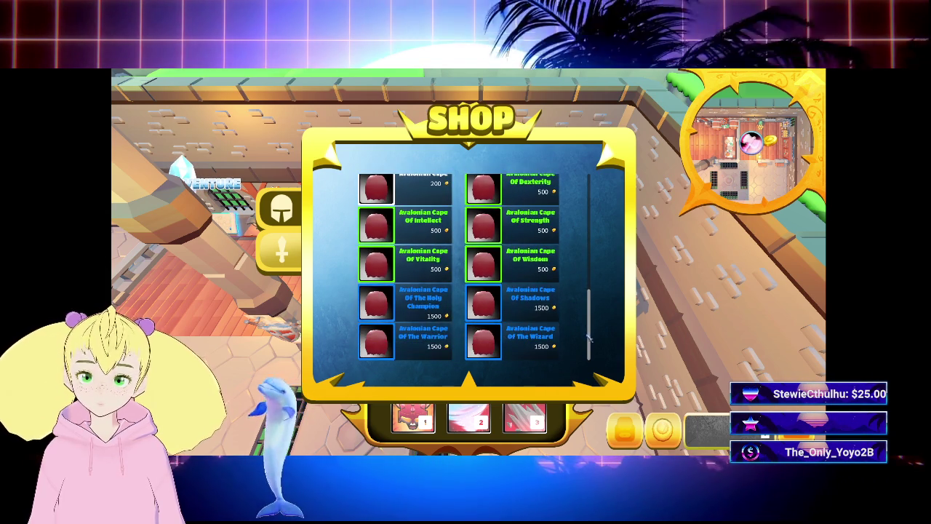
mouse_move(589, 337)
mouse_down()
mouse_move(593, 298)
mouse_move(594, 343)
mouse_move(594, 331)
mouse_up()
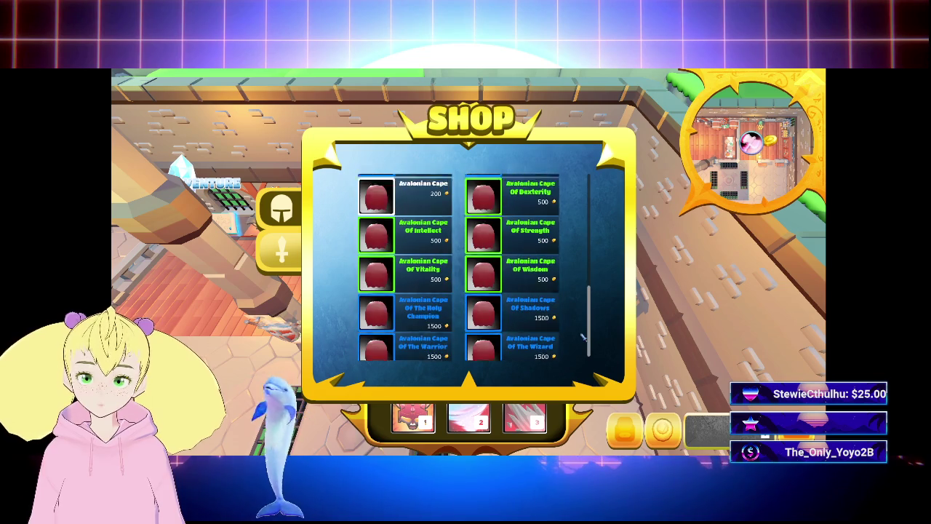
mouse_move(586, 314)
mouse_down()
mouse_move(590, 232)
mouse_move(590, 278)
mouse_move(588, 243)
mouse_move(579, 296)
mouse_up()
mouse_move(590, 206)
mouse_down()
mouse_move(591, 247)
mouse_move(591, 211)
mouse_up()
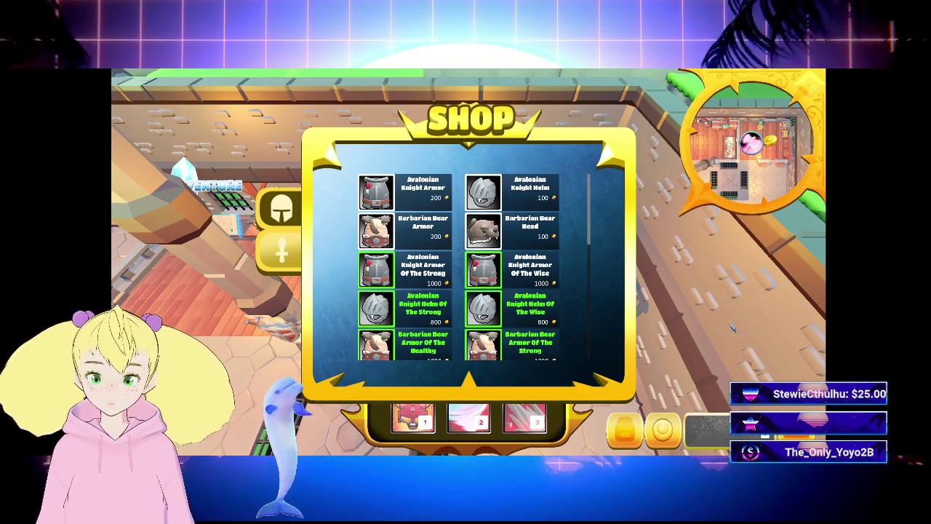
key(Escape)
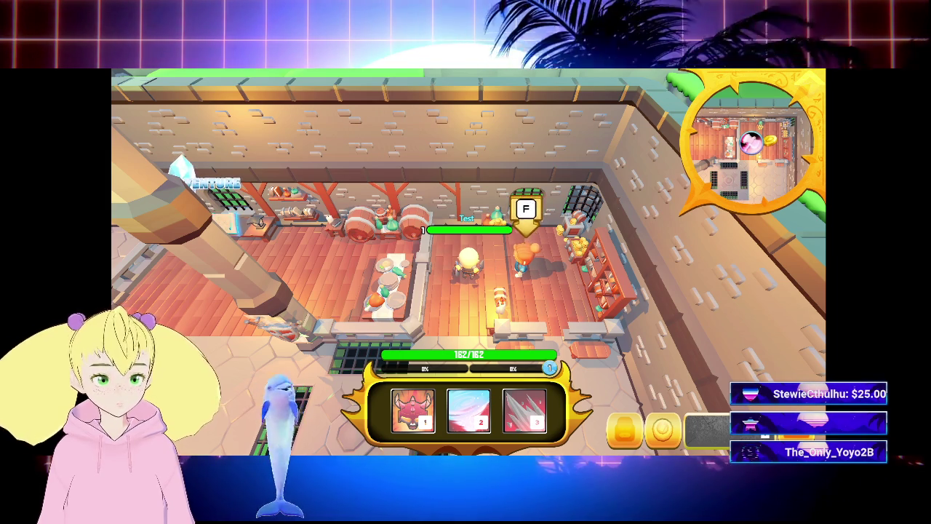
Back in Godot, expand Resources/Armor/Heavy/Uncommon in the FileSystem dock
key(alt+Tab)
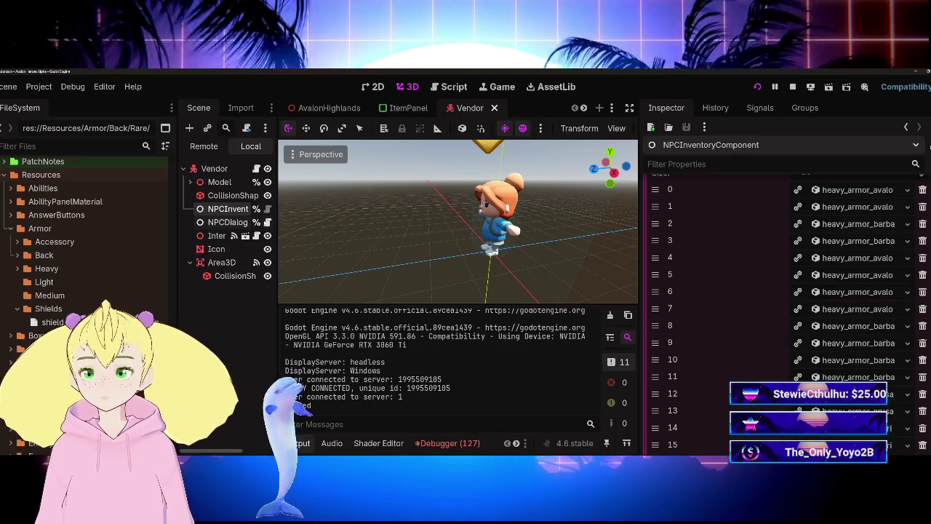
scroll(83, 233, down, 10)
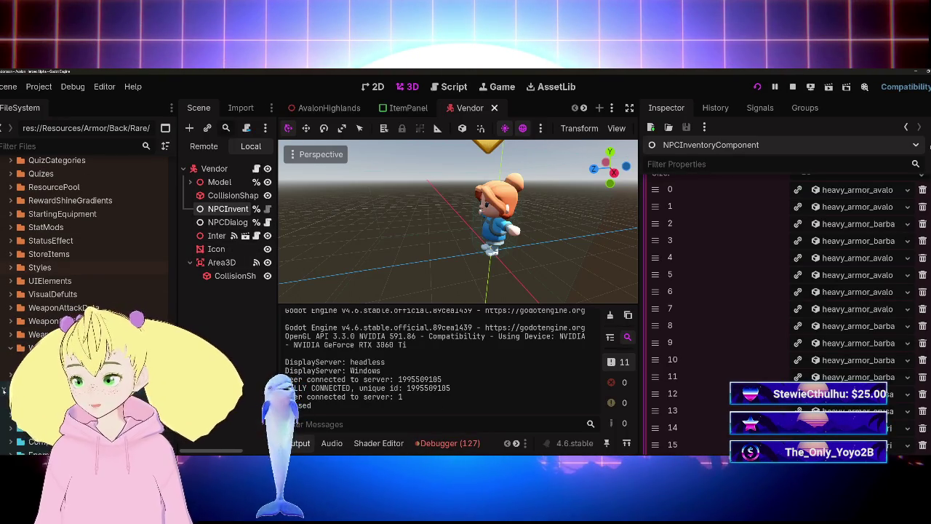
scroll(84, 233, up, 4)
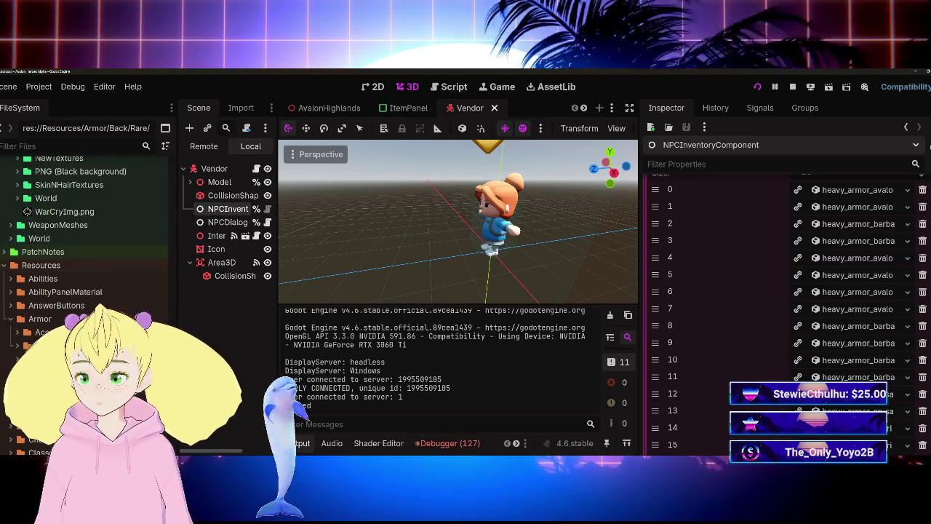
scroll(84, 233, down, 3)
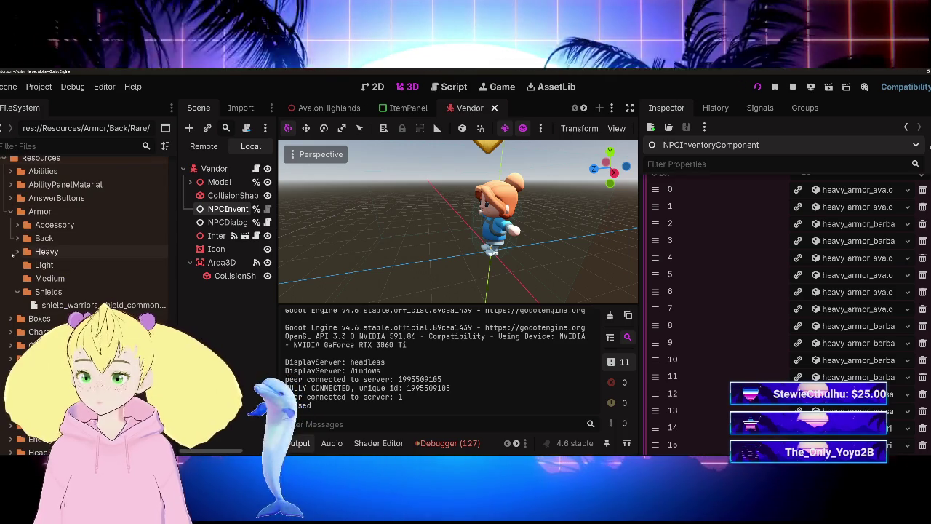
click(15, 251)
click(24, 278)
click(24, 292)
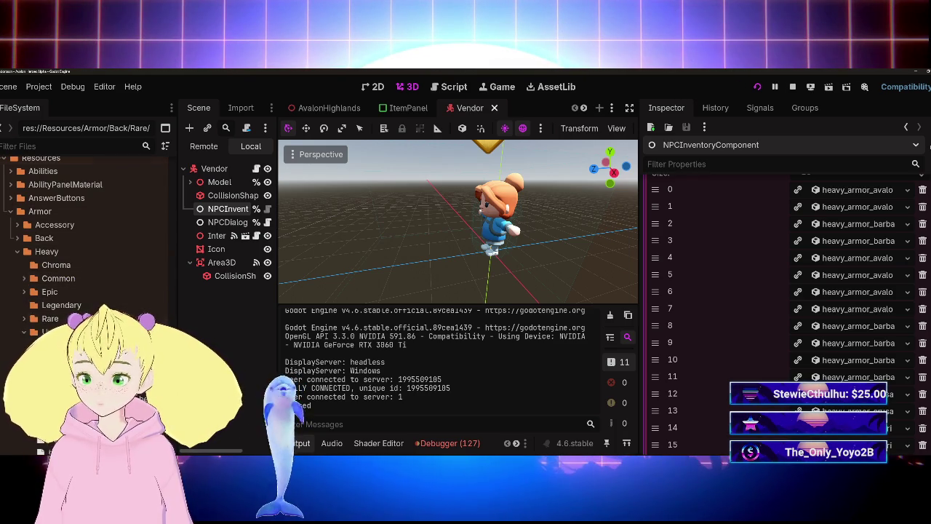
Widen the dock and open heavy_armor_avalonian_knight_armor_of_the_strong_uncommon.tres at its 2d2d2d name colour
drag(179, 348, 327, 348)
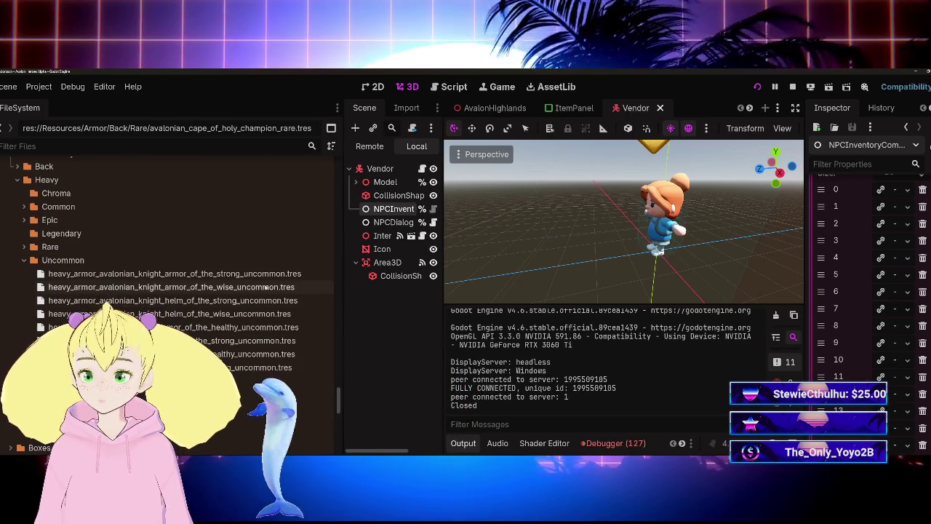
click(269, 274)
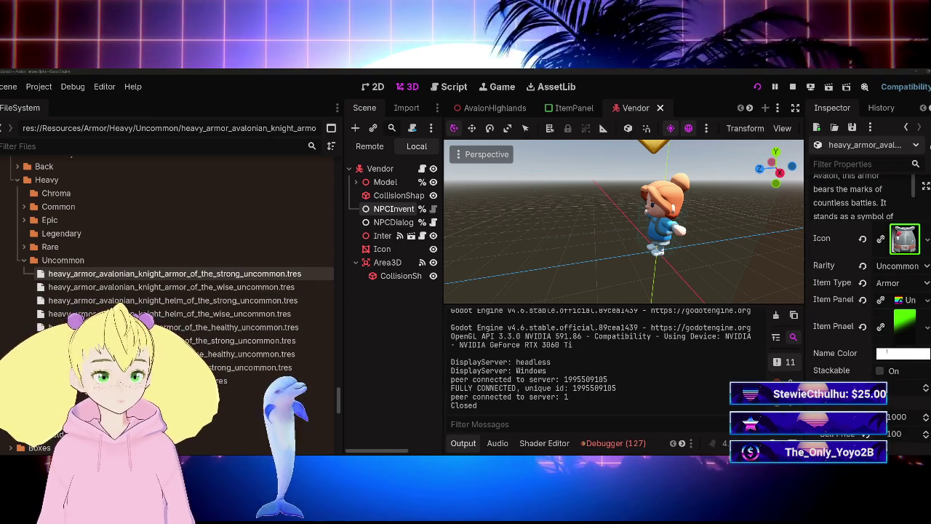
click(902, 352)
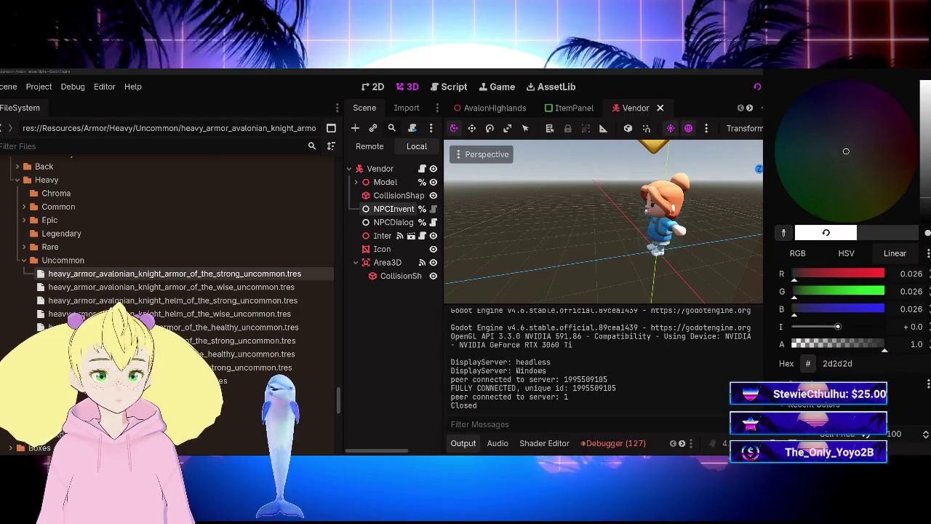
Set the Armor of the Strong and Armor of the Wise name colours to green 51ff00
click(833, 220)
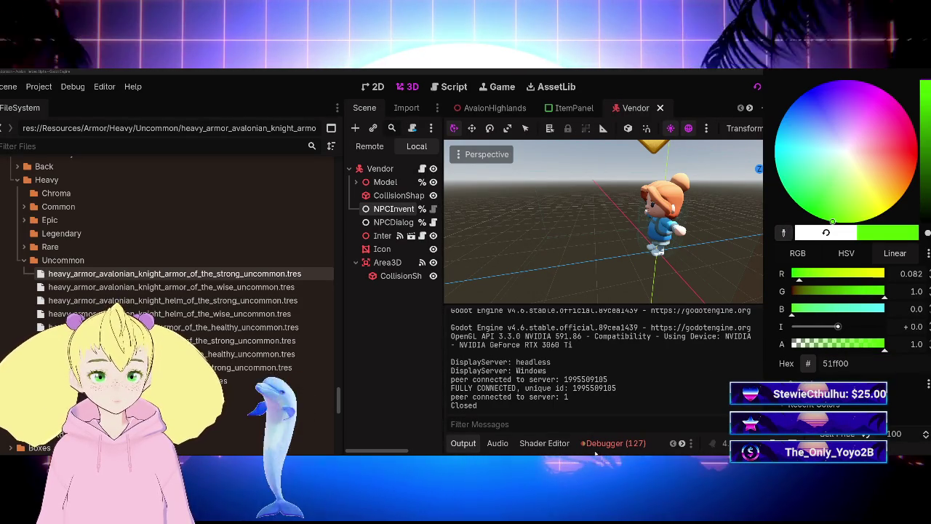
click(582, 386)
click(264, 288)
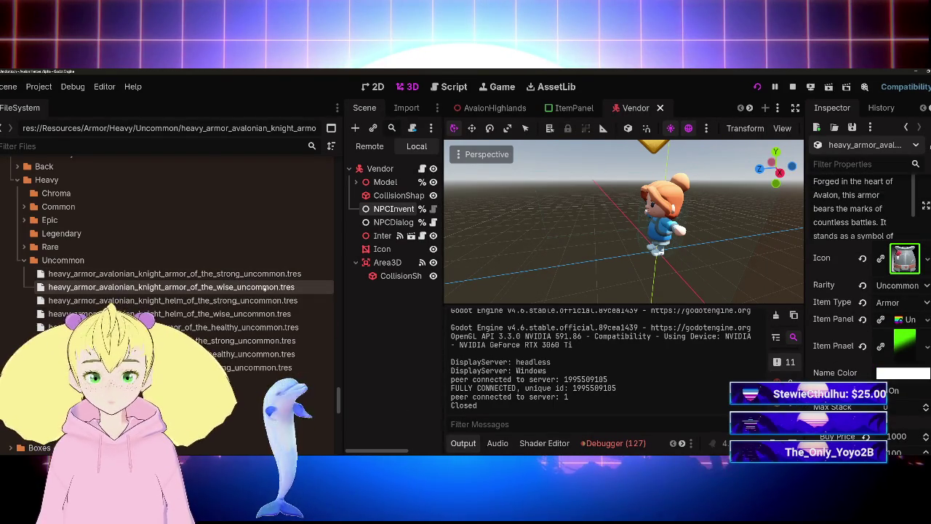
click(906, 373)
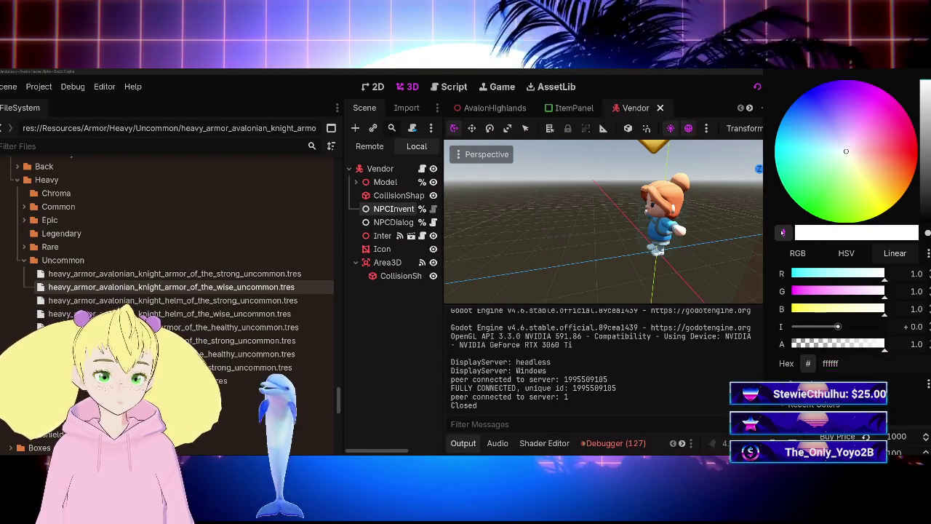
click(832, 220)
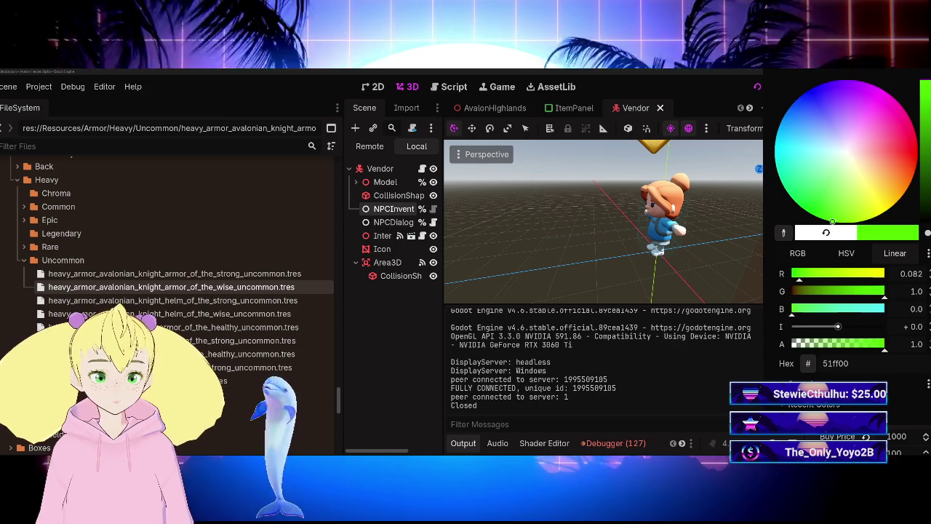
click(659, 386)
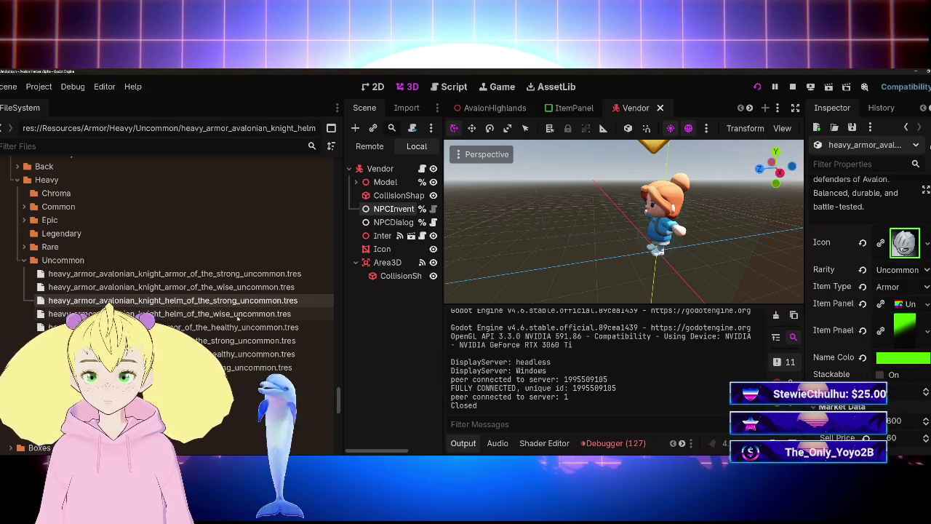
Check the Helm of the Strong, bear armor and Helm of the Dead, then select NPCInventoryComponent
click(240, 327)
click(250, 354)
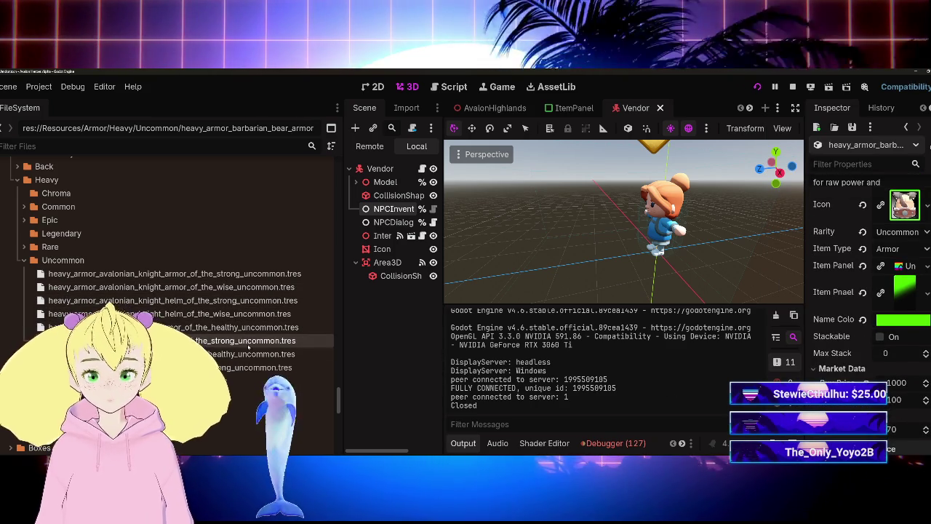
mouse_move(238, 380)
mouse_down()
mouse_move(501, 171)
mouse_move(564, 138)
mouse_move(466, 153)
mouse_up()
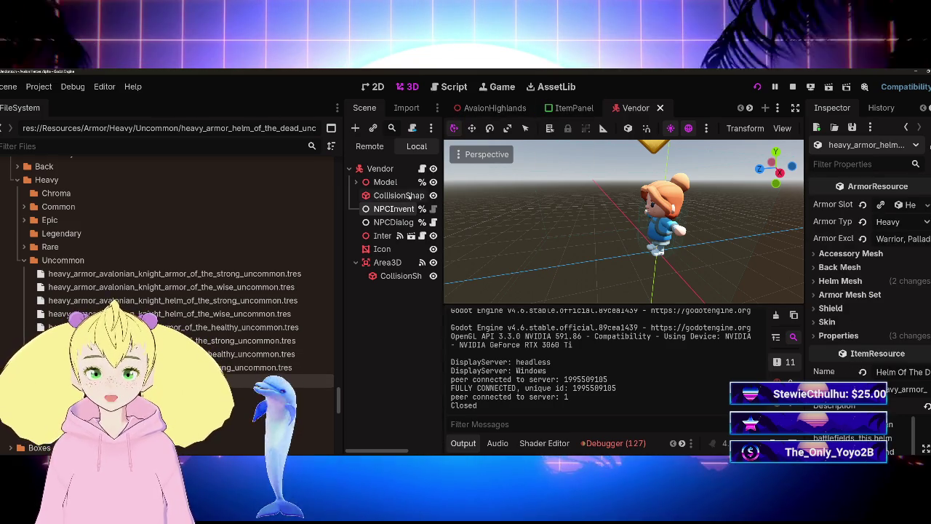
click(393, 208)
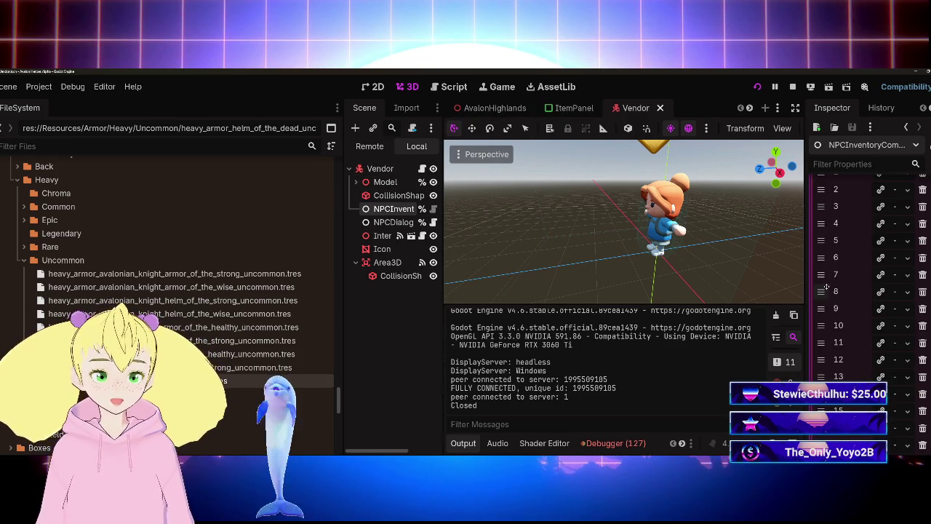
Collapse the Uncommon heavy armor folder and expand Armor/Back/Epic in FileSystem
scroll(829, 291, up, 3)
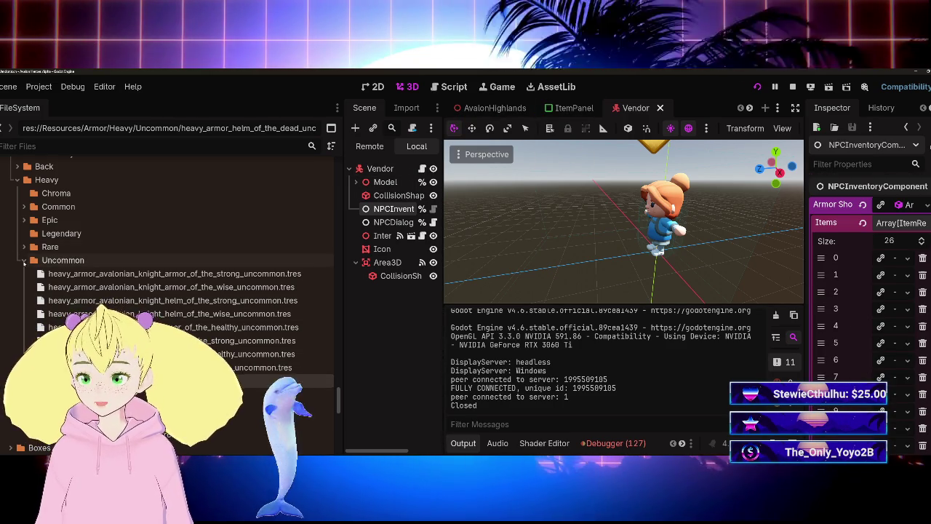
click(22, 260)
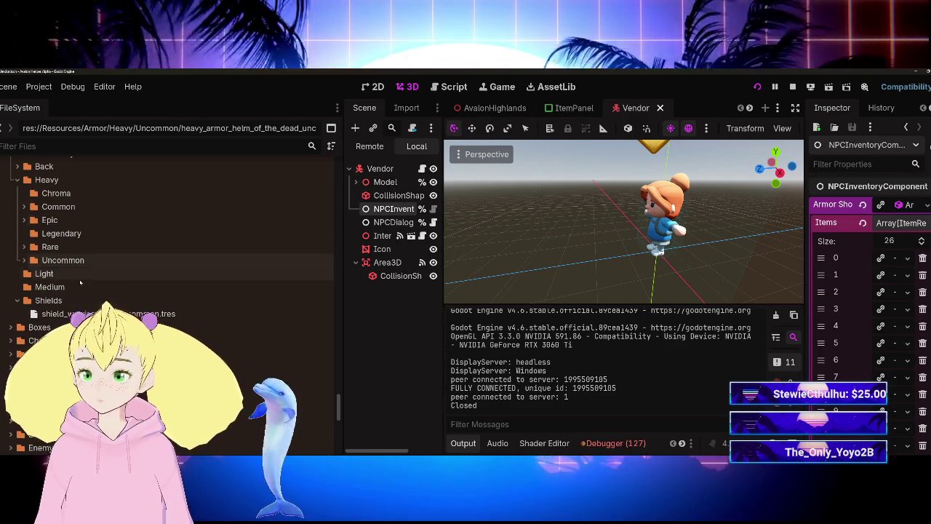
scroll(70, 289, up, 3)
click(19, 274)
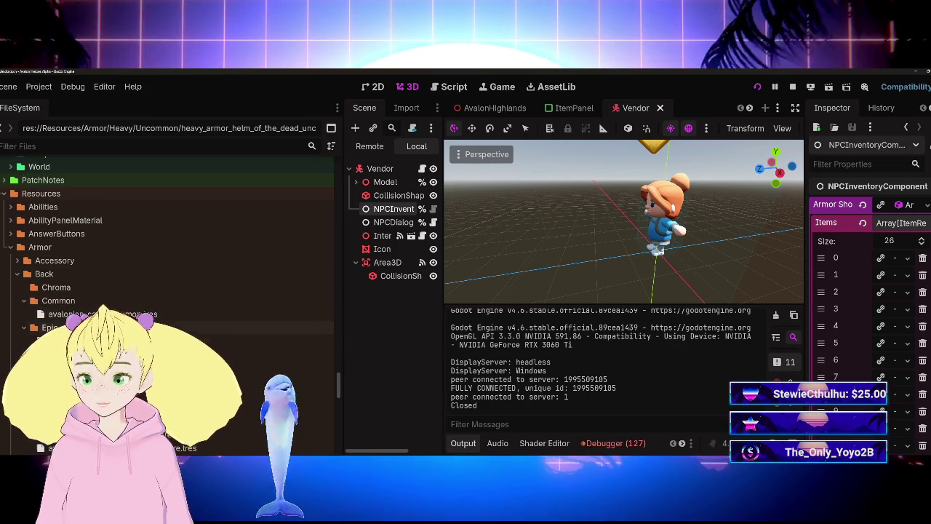
scroll(167, 290, down, 1)
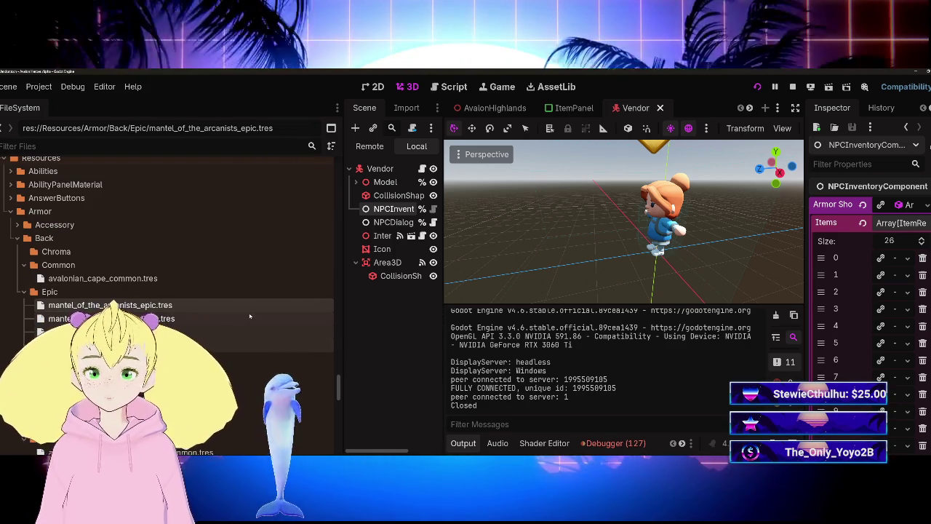
Drag the epic mantel capes into the vendor's Items (26 to 30), save, and run the game
mouse_move(161, 312)
mouse_down()
mouse_move(341, 233)
mouse_move(659, 327)
mouse_move(893, 230)
mouse_up()
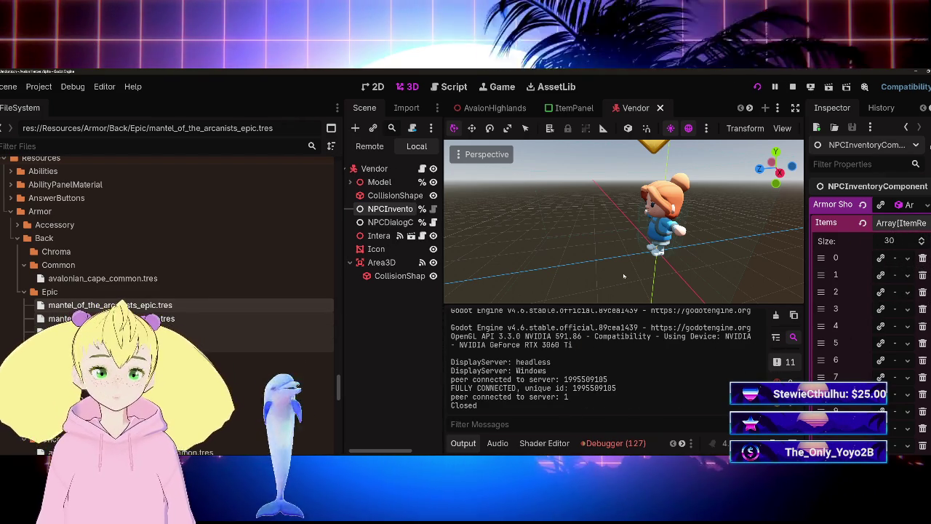
key(ctrl+s)
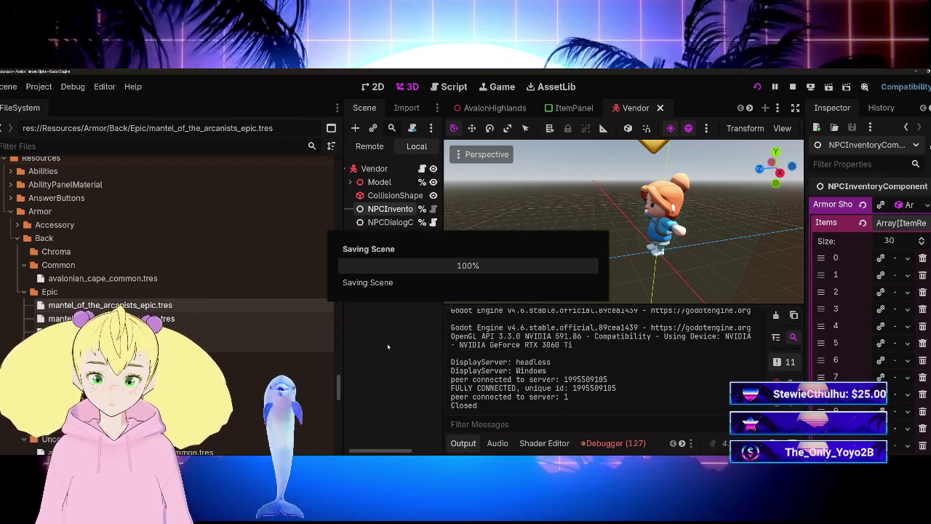
key(F5)
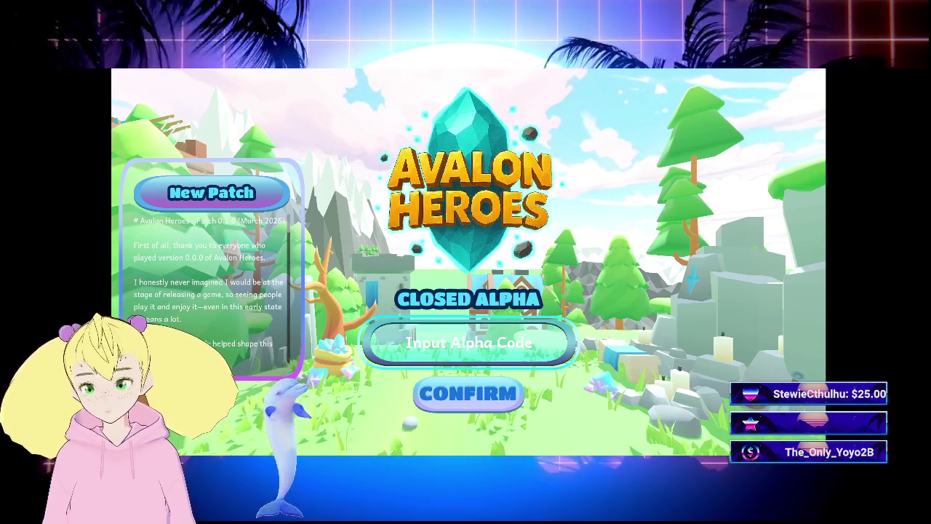
Enter the closed-alpha access code and get in as a confirmed guest
click(469, 342)
key(ctrl+v)
text(*******)
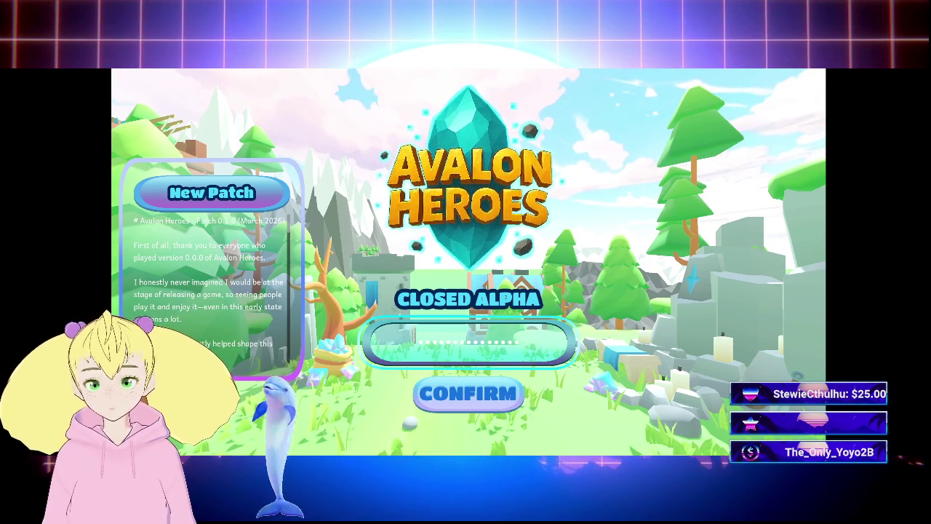
key(Return)
click(762, 102)
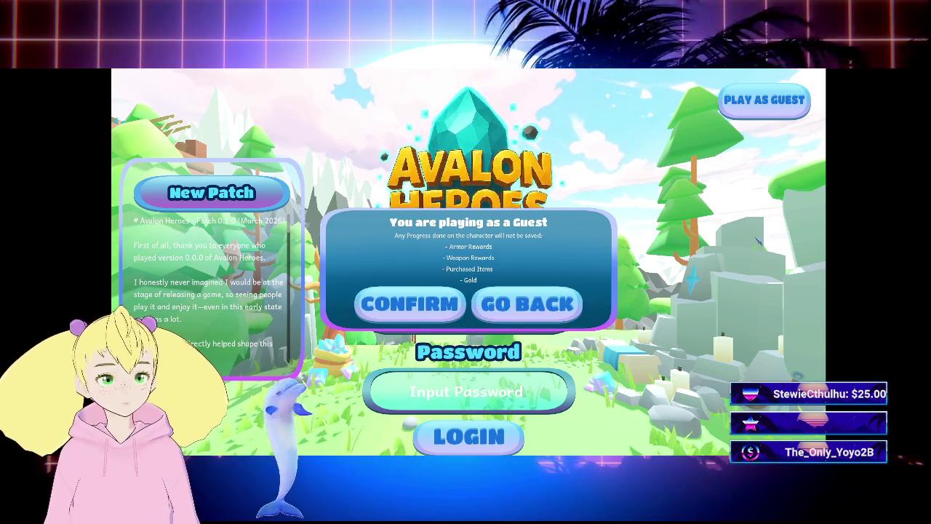
click(436, 306)
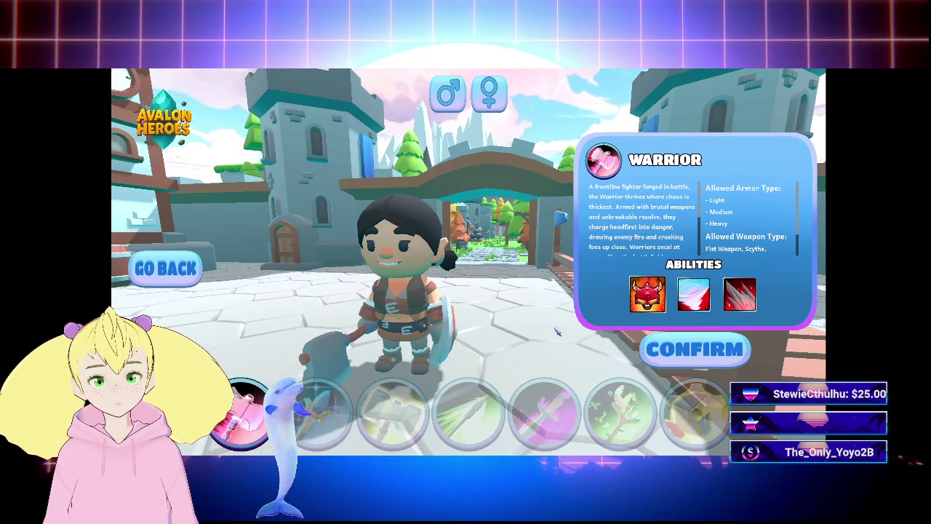
Accept Warrior with head 3, skin 2 and red hair 7, and confirm the name TEST
click(694, 349)
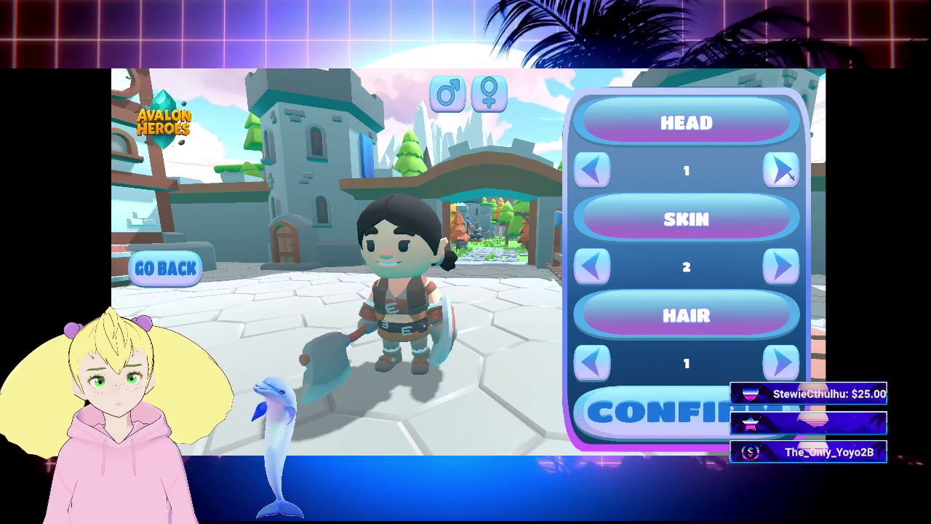
click(786, 169)
click(785, 170)
click(785, 169)
click(786, 170)
click(787, 170)
click(787, 170)
click(787, 169)
click(787, 169)
click(787, 170)
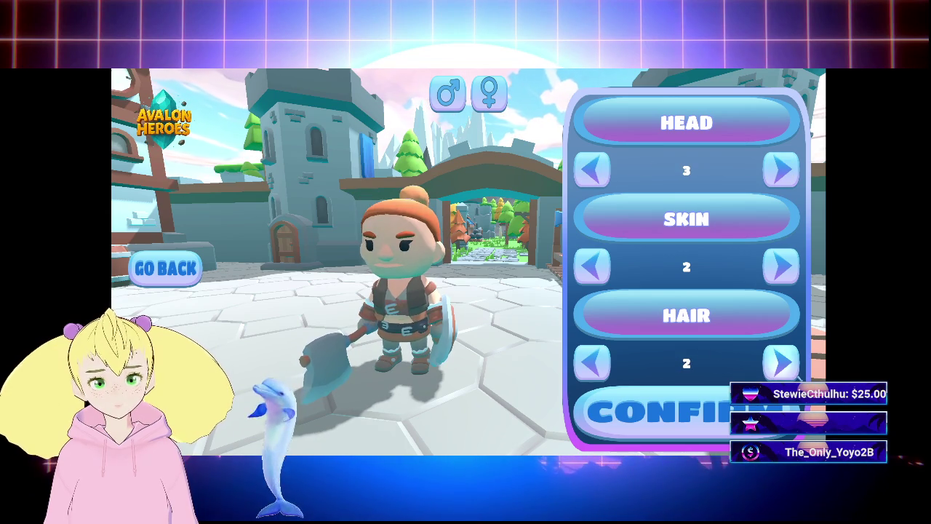
click(782, 363)
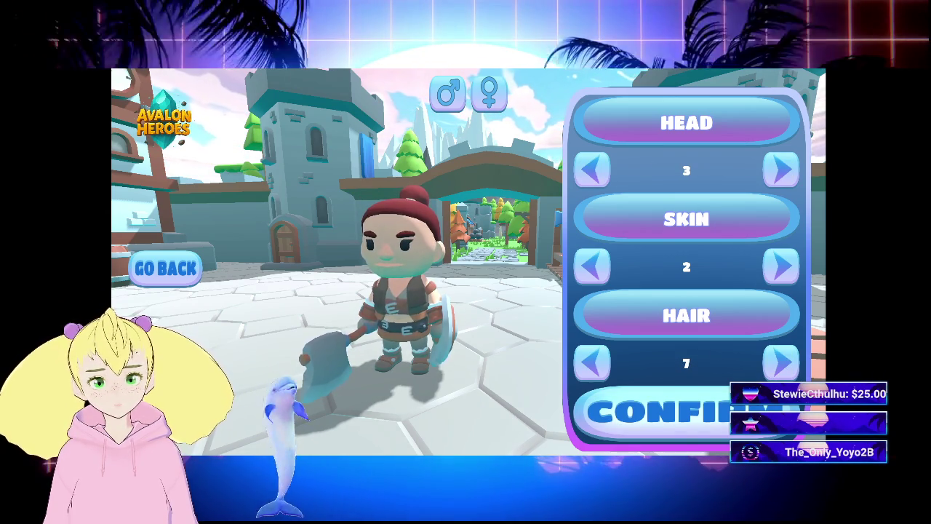
click(700, 405)
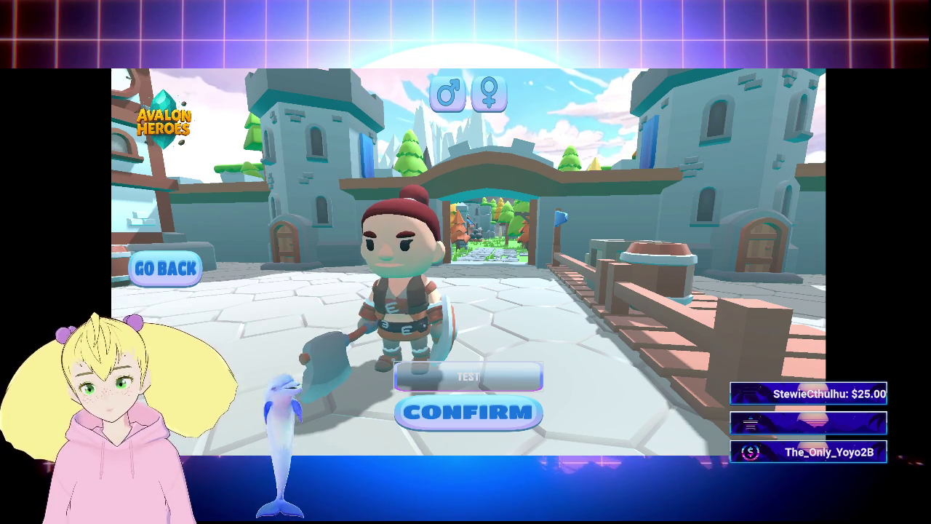
key(Return)
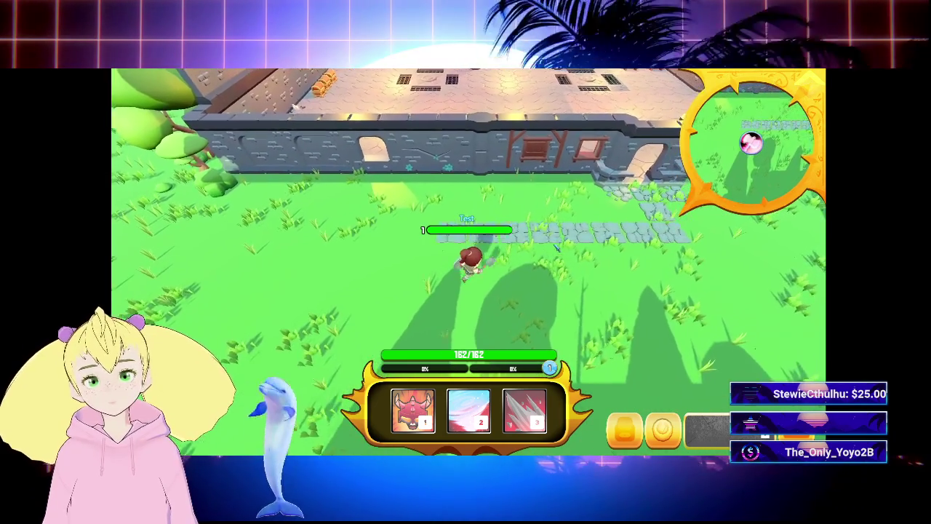
Walk along the path, up through the gate into the tavern, and open the vendor's shop
key(d)
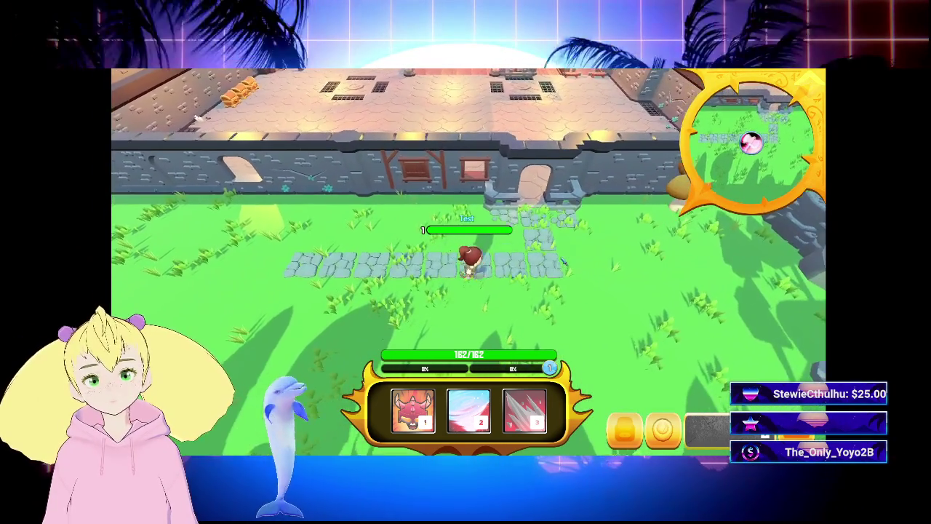
key(d)
key(w)
key(w)
key(w)
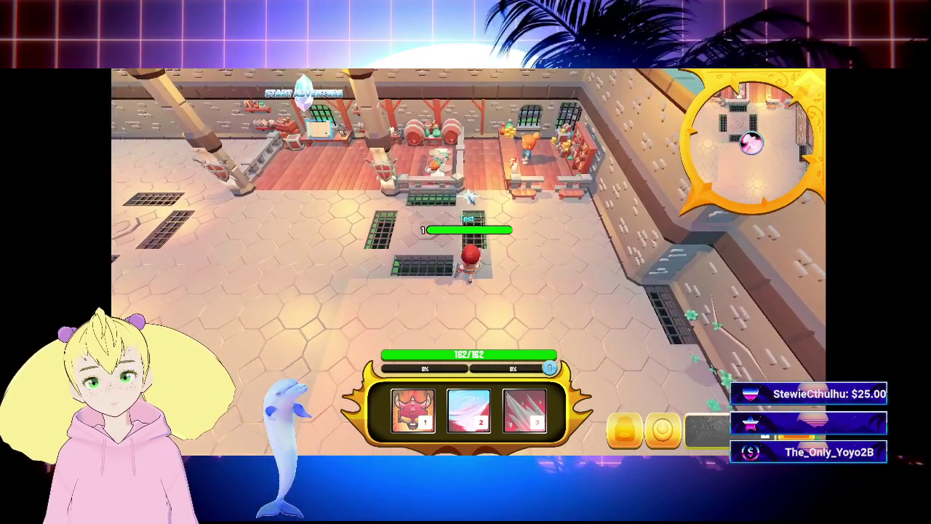
key(w)
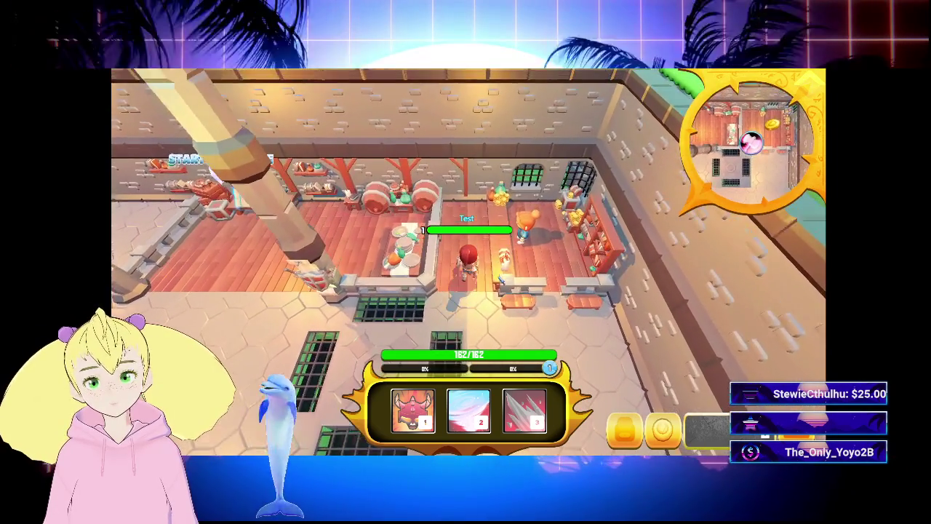
key(f)
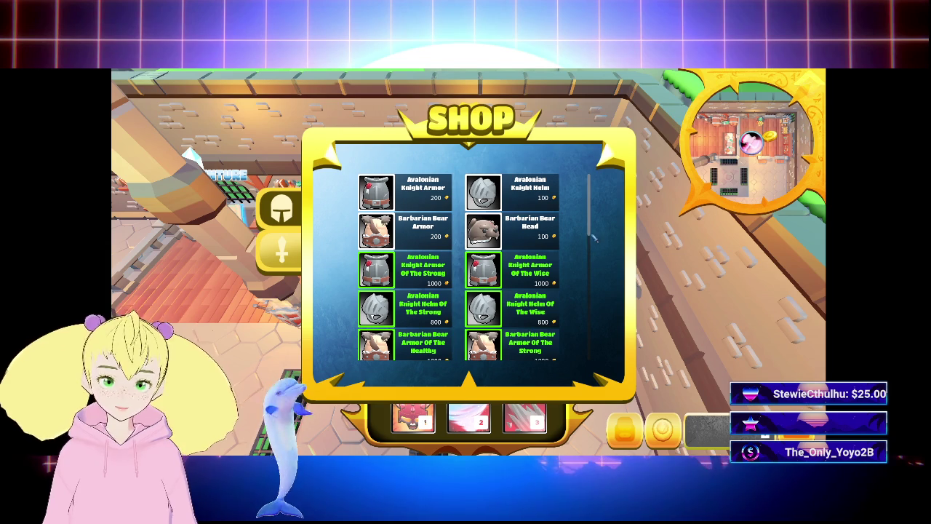
Browse the Shop's tooltips, from green knight and bear armor to purple Mantel Of The Berserker (+12 Armor, +15 Strength)
scroll(596, 269, down, 1)
scroll(593, 258, up, 2)
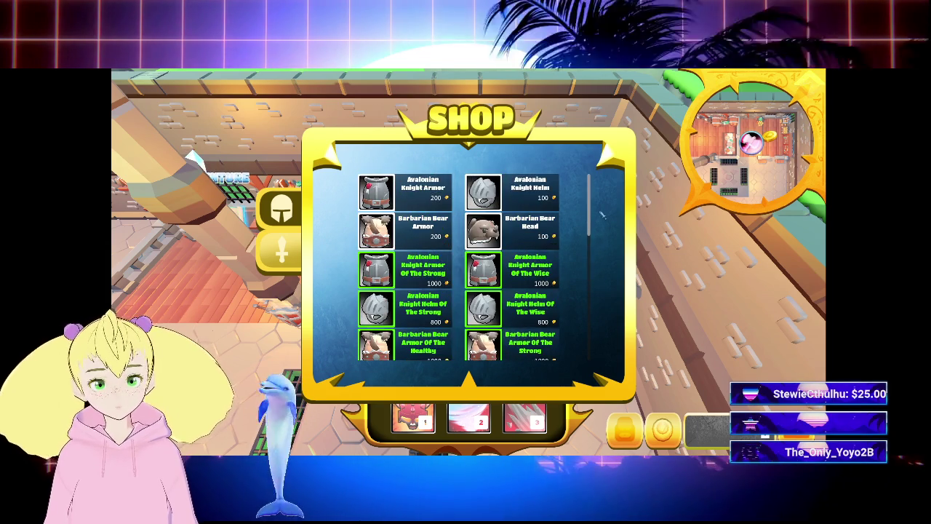
scroll(591, 251, down, 1)
scroll(588, 245, up, 2)
scroll(588, 245, up, 1)
scroll(590, 241, down, 1)
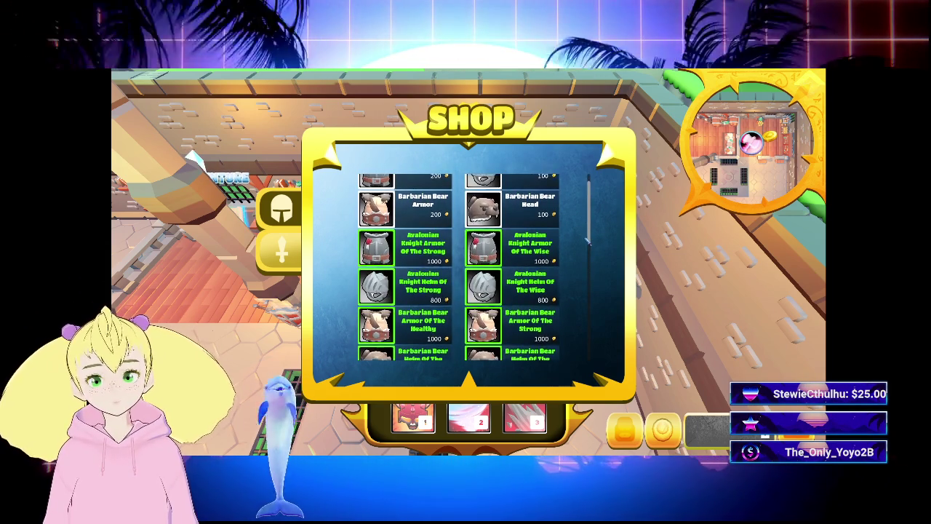
scroll(591, 237, up, 1)
scroll(591, 237, up, 1)
mouse_move(546, 260)
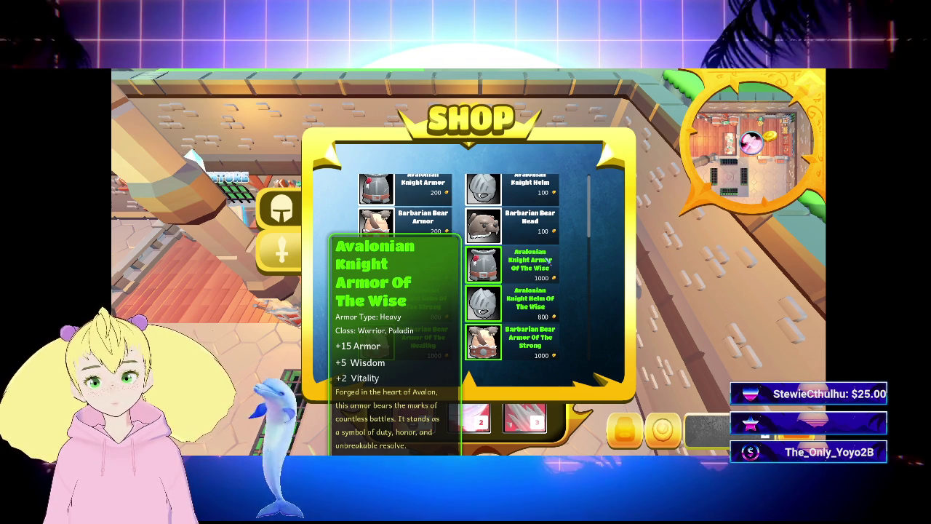
mouse_move(426, 265)
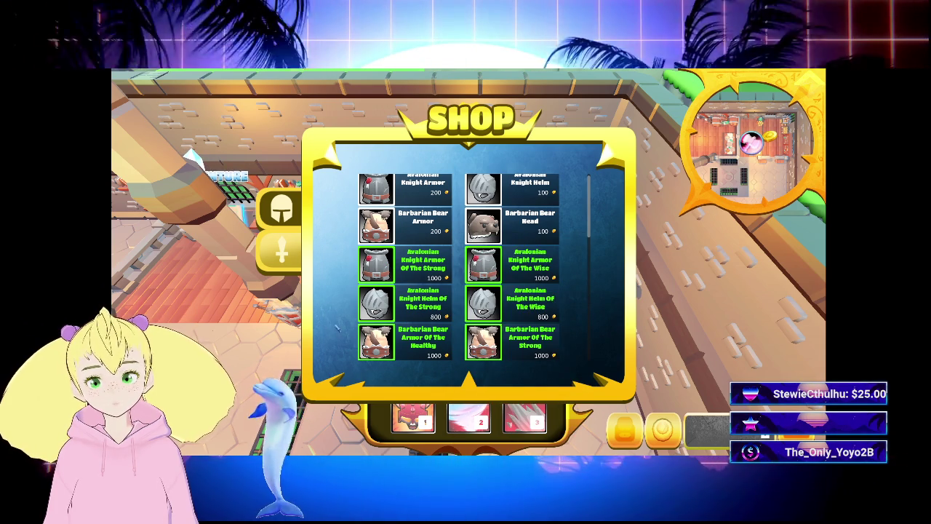
mouse_move(422, 340)
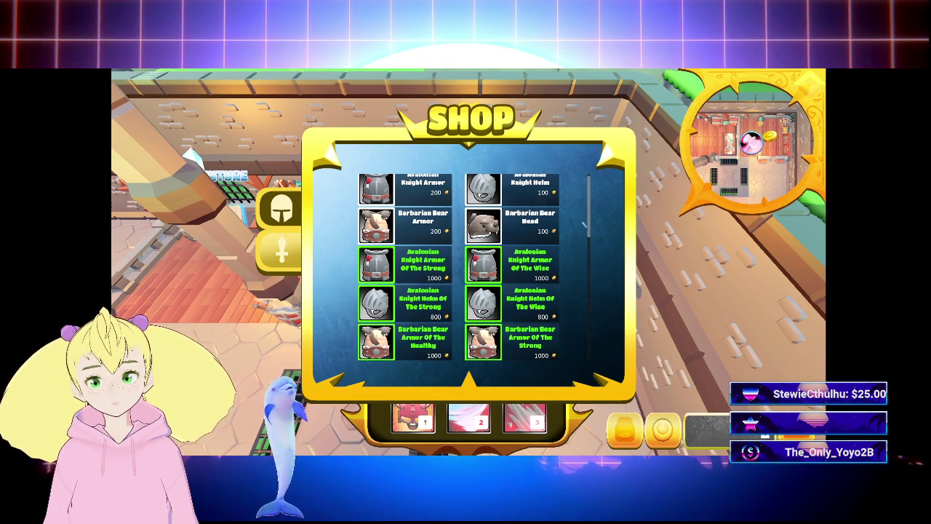
mouse_move(542, 341)
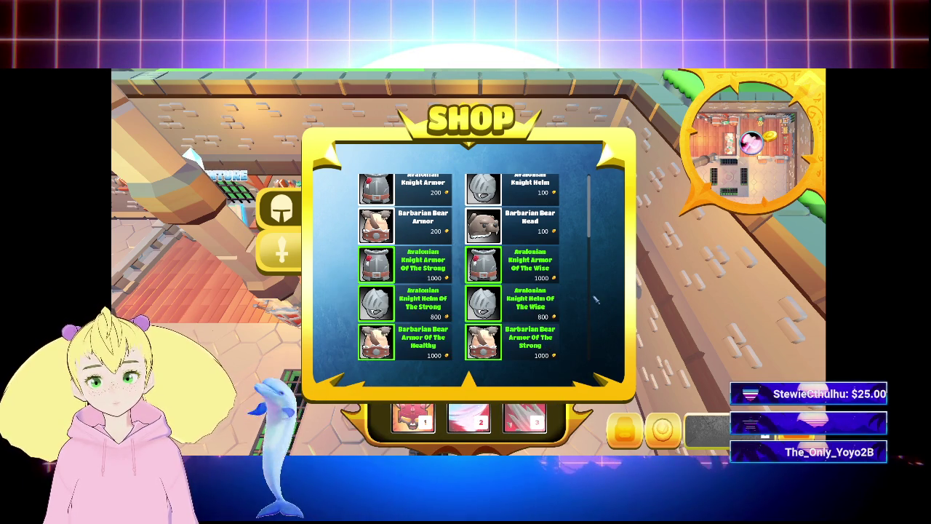
scroll(584, 240, down, 10)
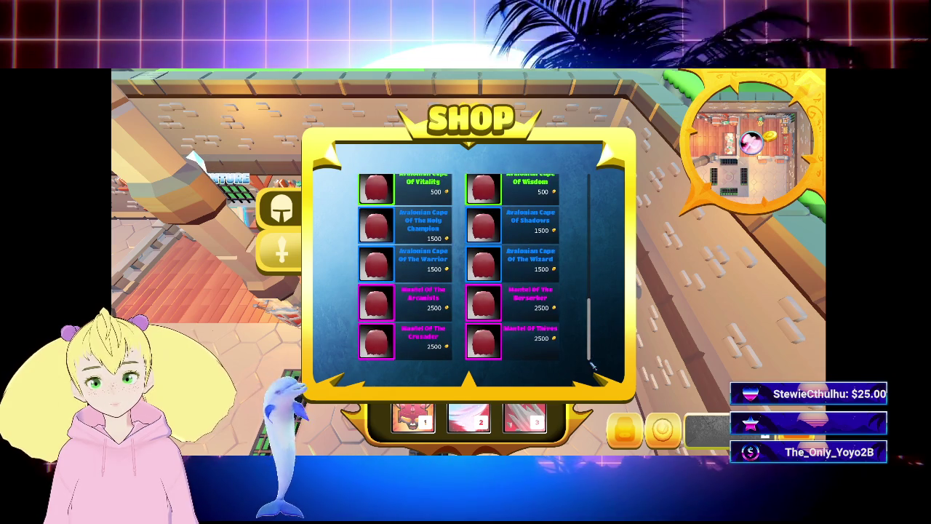
mouse_move(552, 309)
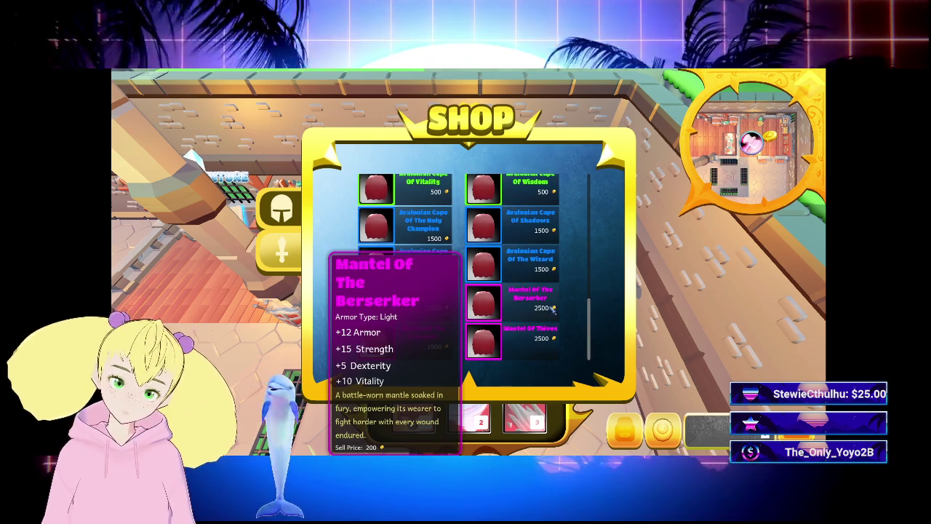